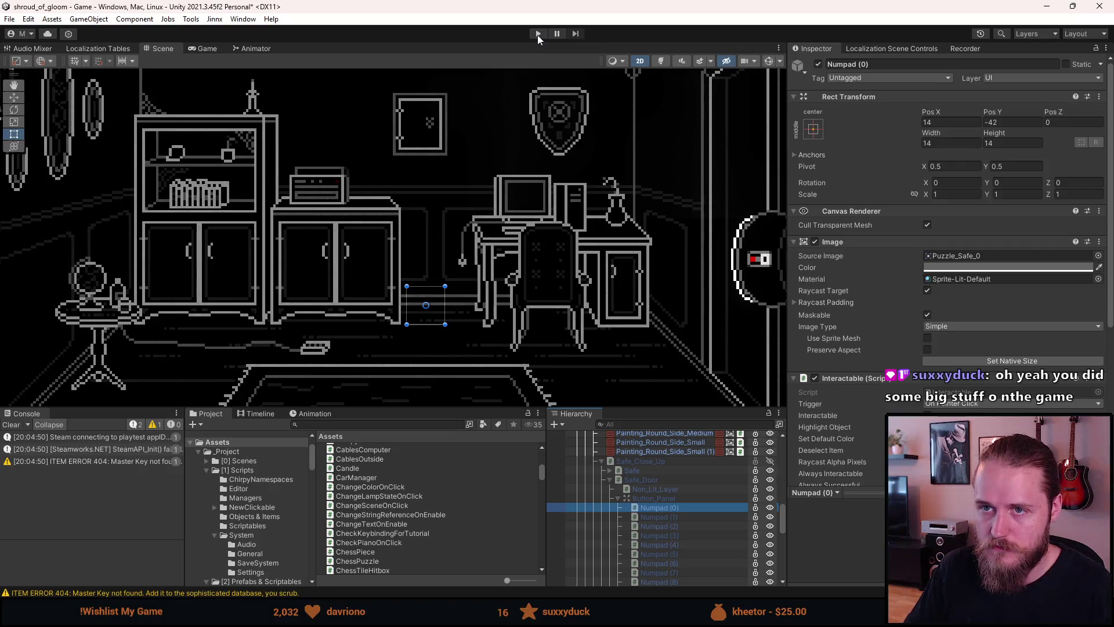
Step: Save the scene, run the game in Play mode, then pause it
key("ctrl+s")
left_click(542, 36)
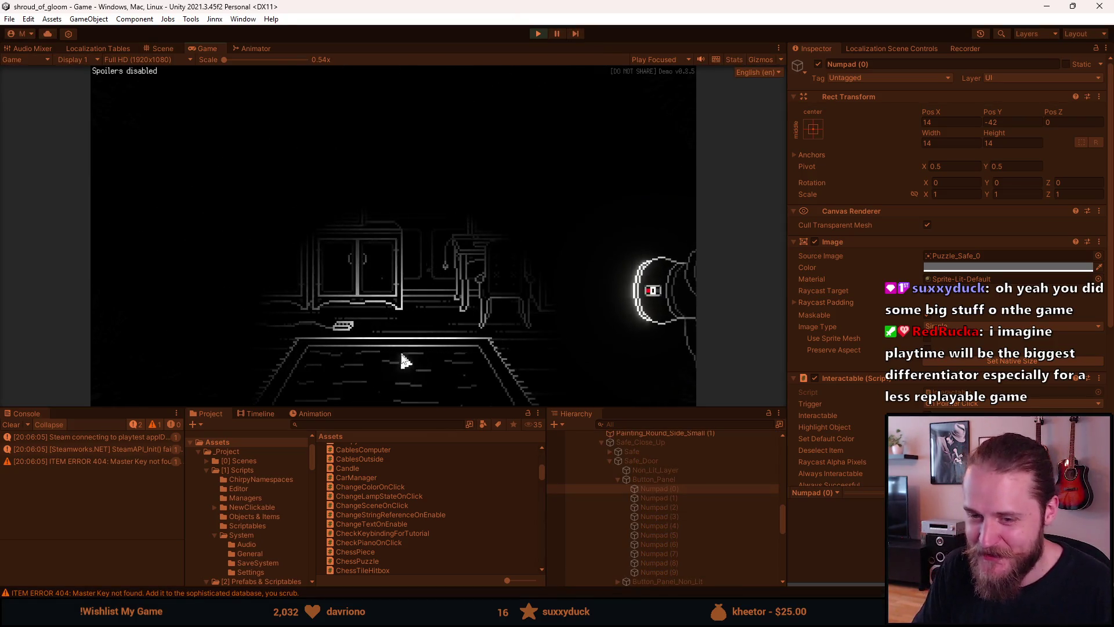
key("Escape")
Step: Make the Game view taller, resume play and select the wall safe
mouse_move(422, 410)
left_mouse_down()
mouse_move(418, 480)
mouse_move(430, 502)
left_mouse_up()
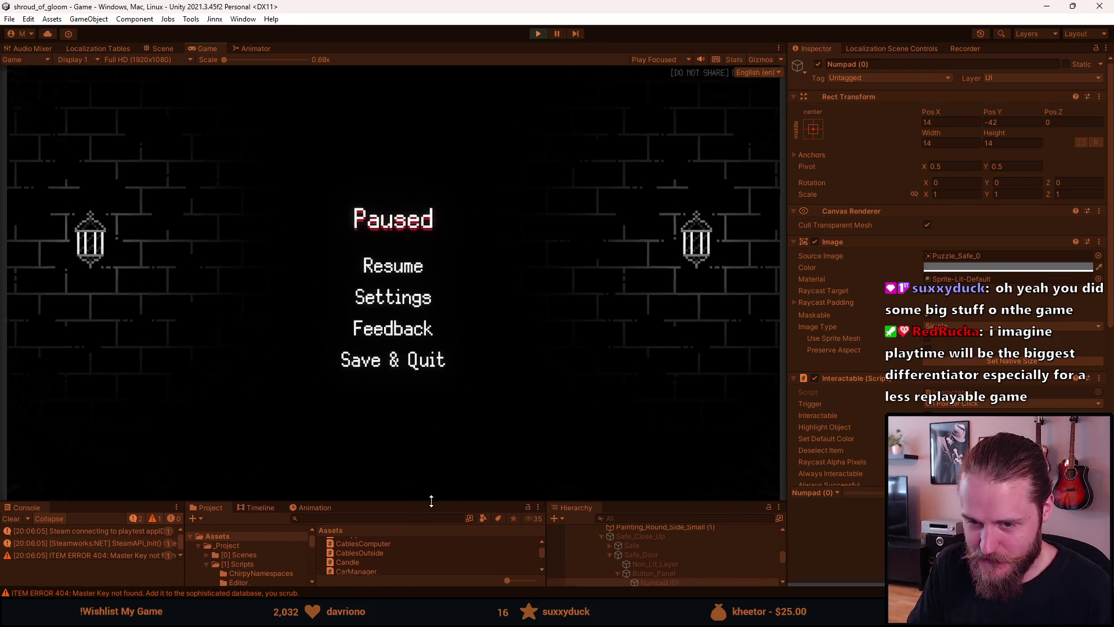
left_click(387, 277)
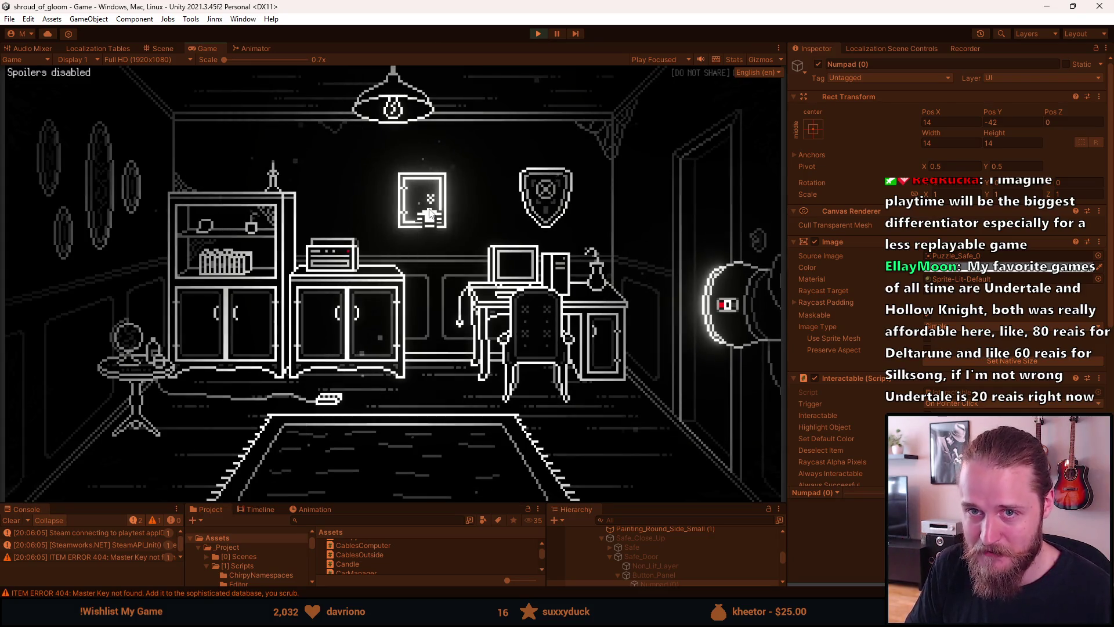
left_click(421, 216)
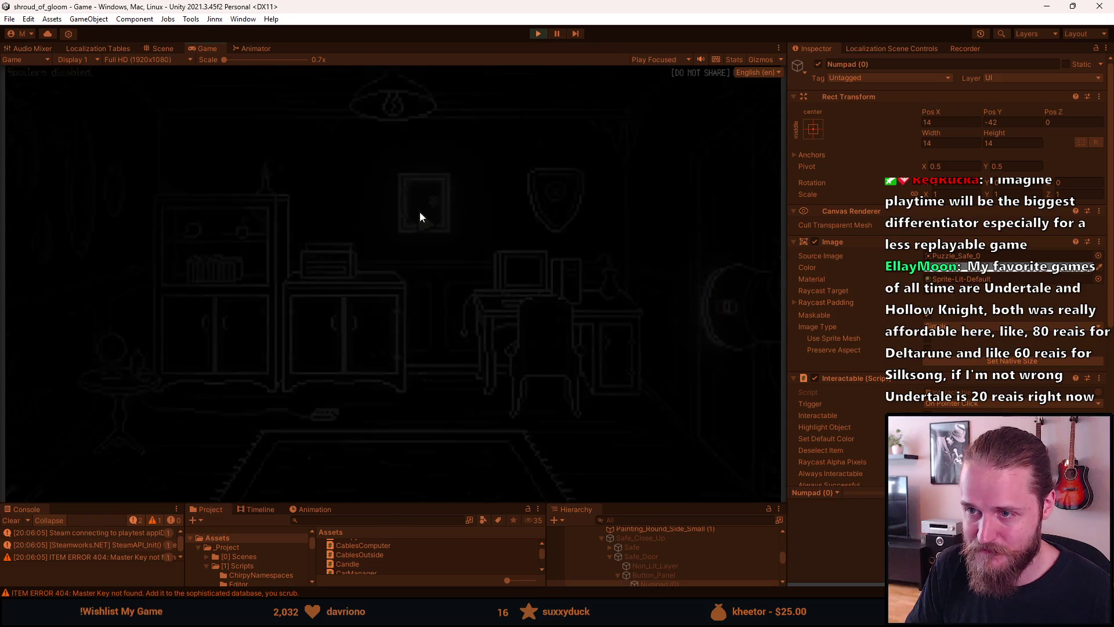
Step: Enter a first six-digit code attempt on the safe keypad
left_click(433, 366)
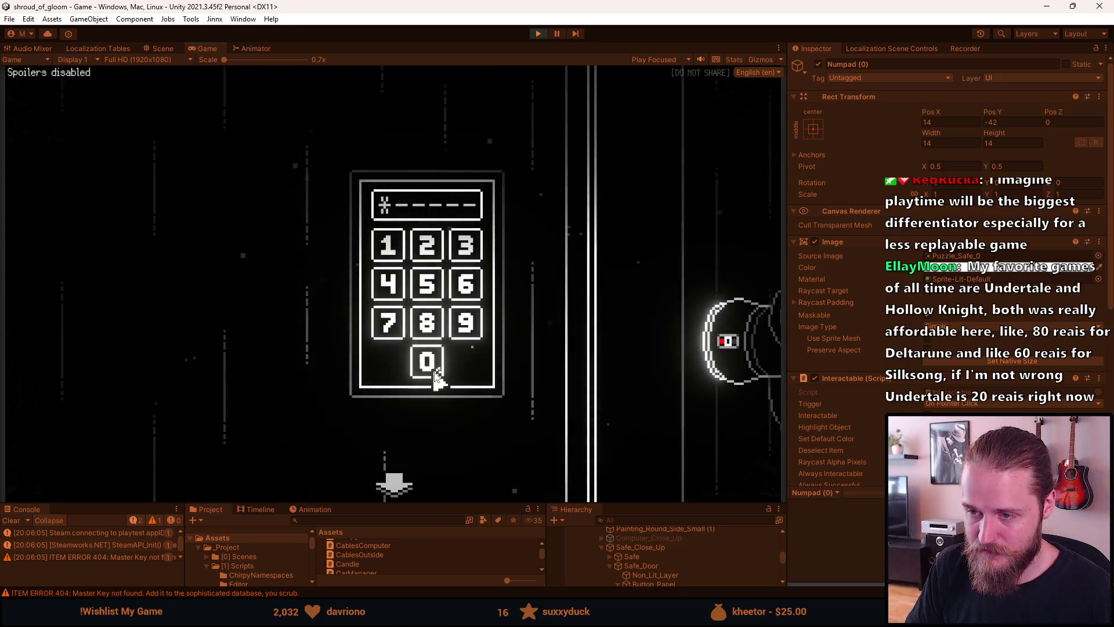
left_click(428, 324)
left_click(463, 323)
left_click(452, 298)
left_click(427, 288)
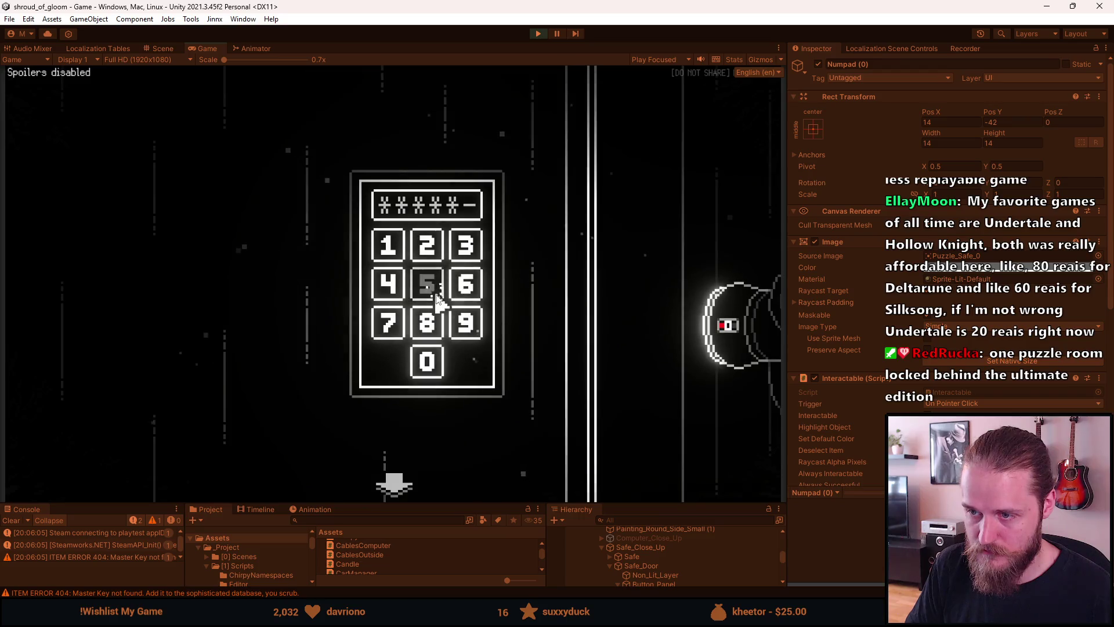
left_click(427, 284)
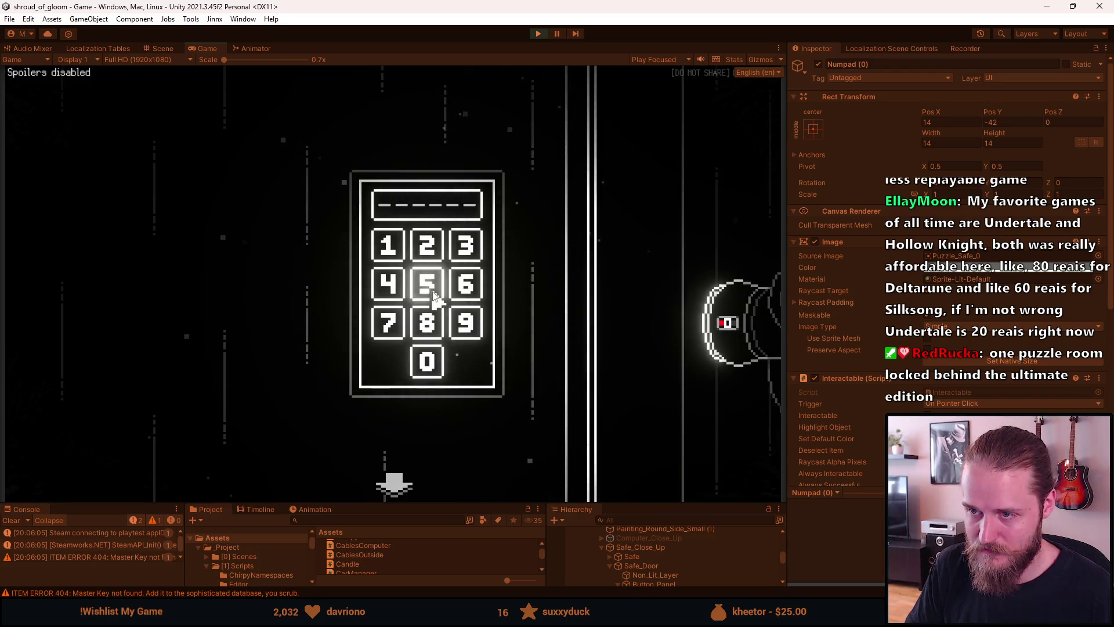
Step: Try a second six-digit code on the keypad
left_click(428, 283)
left_click(428, 247)
left_click(433, 276)
left_click(434, 287)
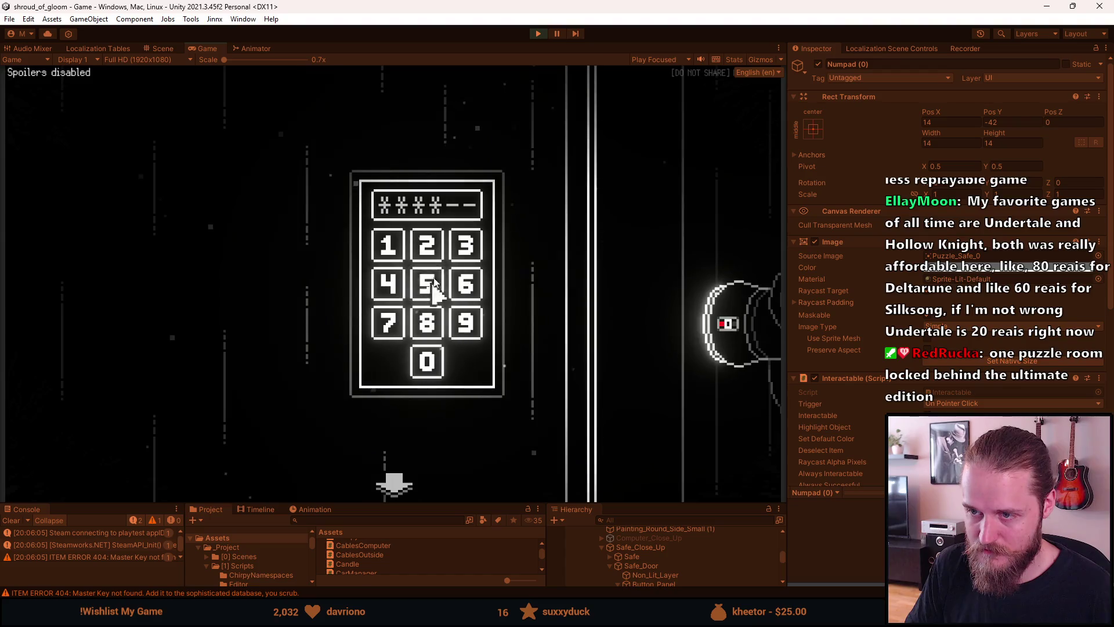
left_click(428, 283)
left_click(427, 281)
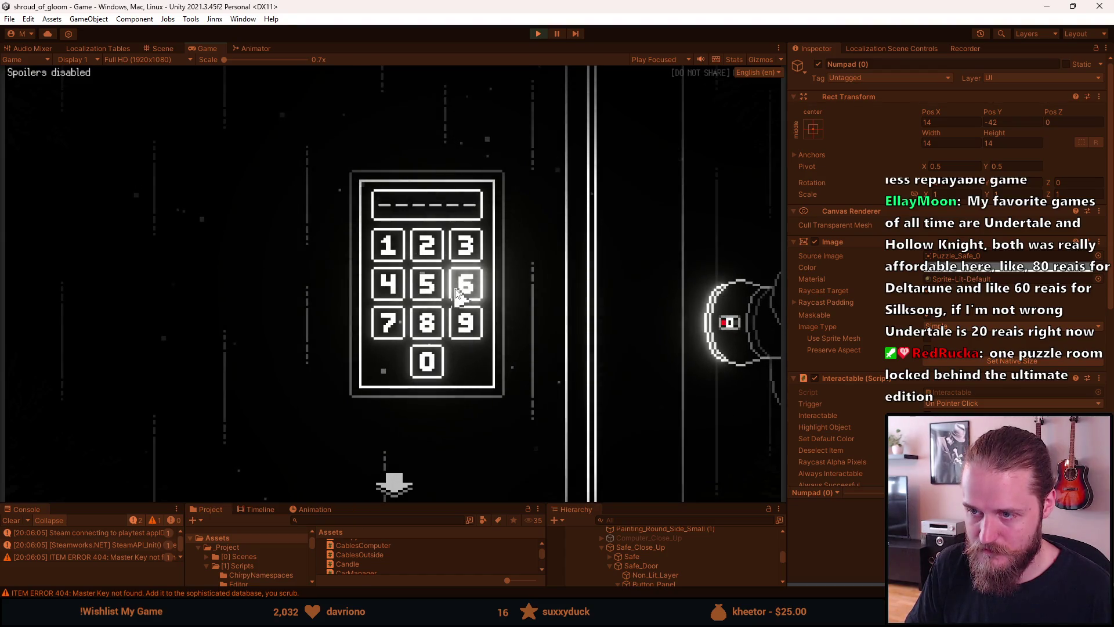
Step: Try a third code ending in four 5s
left_click(427, 313)
left_click(435, 296)
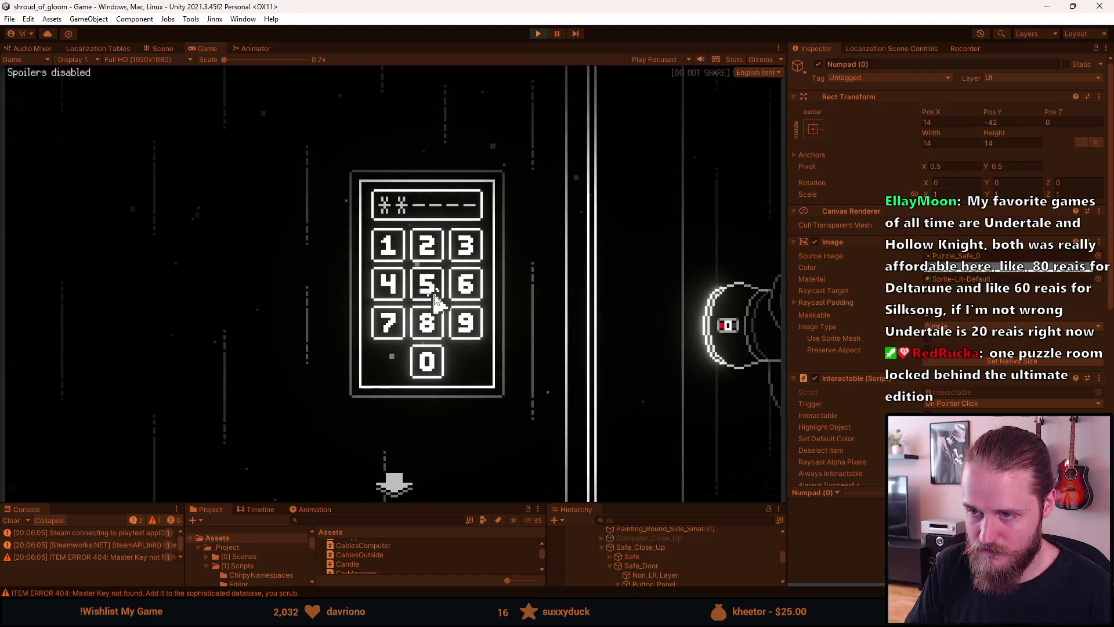
left_click(434, 299)
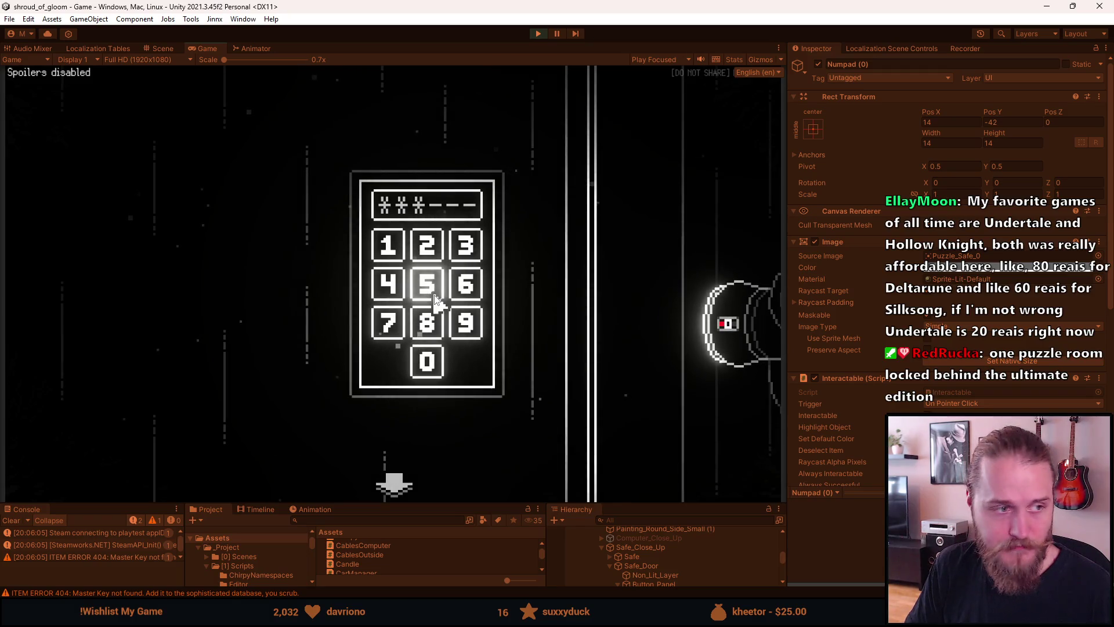
left_click(435, 299)
left_click(435, 299)
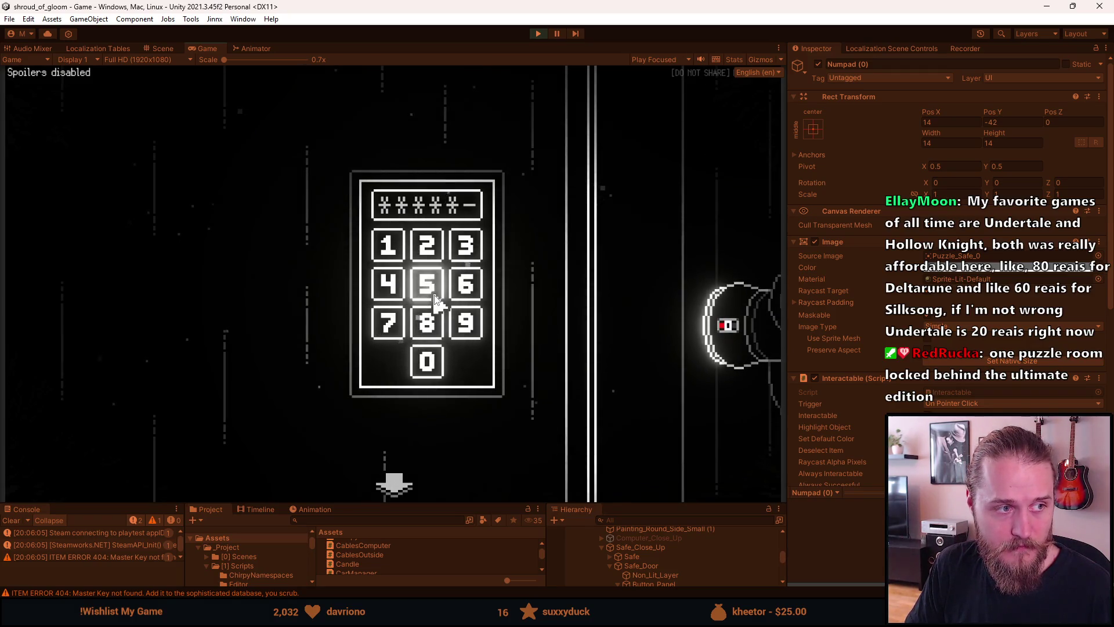
left_click(433, 299)
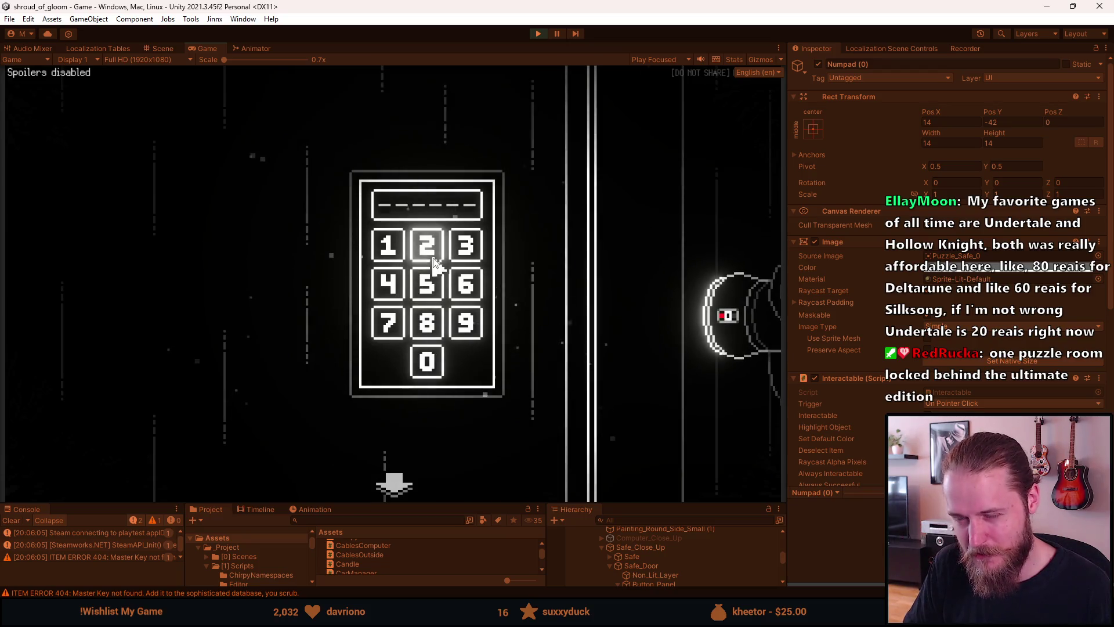
Step: Try a fourth code that starts with 2, includes a 7 and ends with 4
left_click(427, 244)
left_click(460, 280)
left_click(436, 288)
left_click(386, 321)
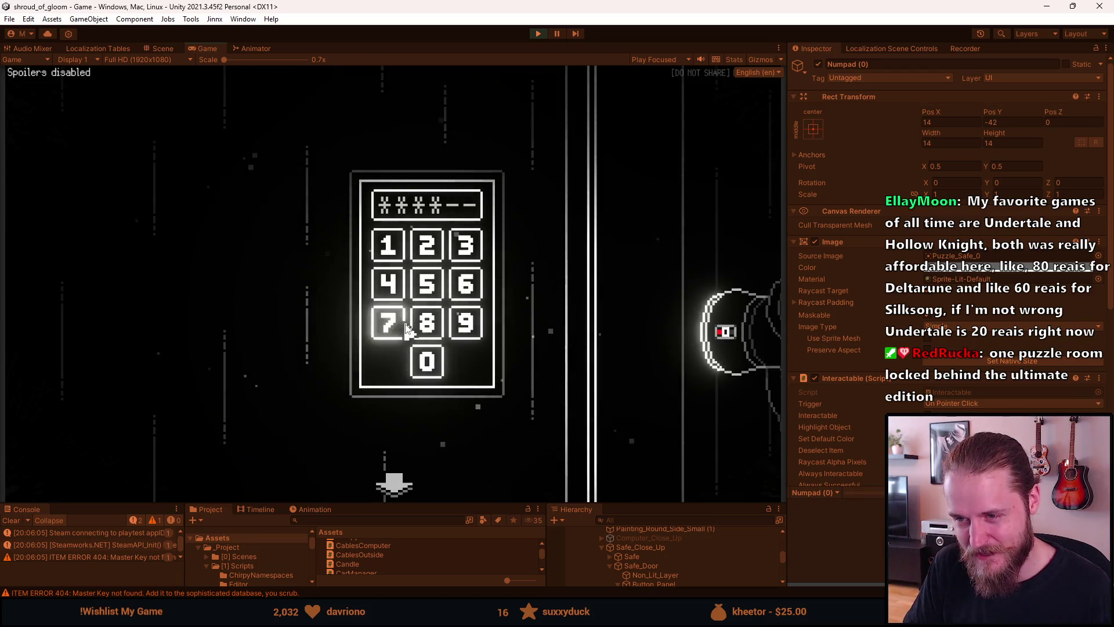
left_click(385, 280)
left_click(387, 284)
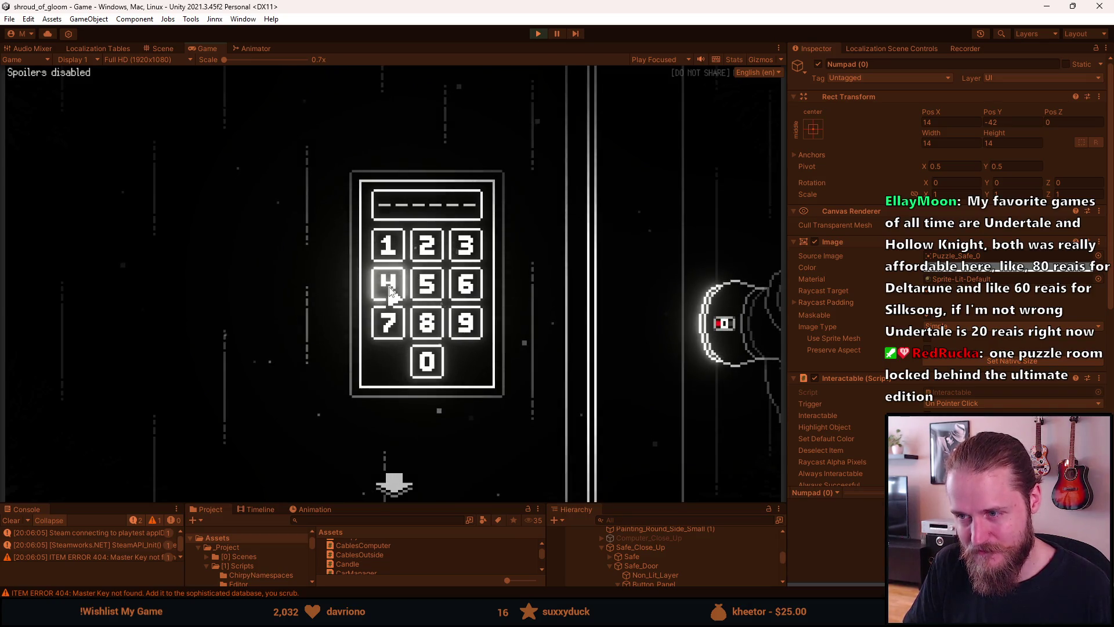
Step: Exit and reopen the safe keypad, then start a new code with digits 5, 8, 8, 8
left_click(706, 244)
left_click(426, 196)
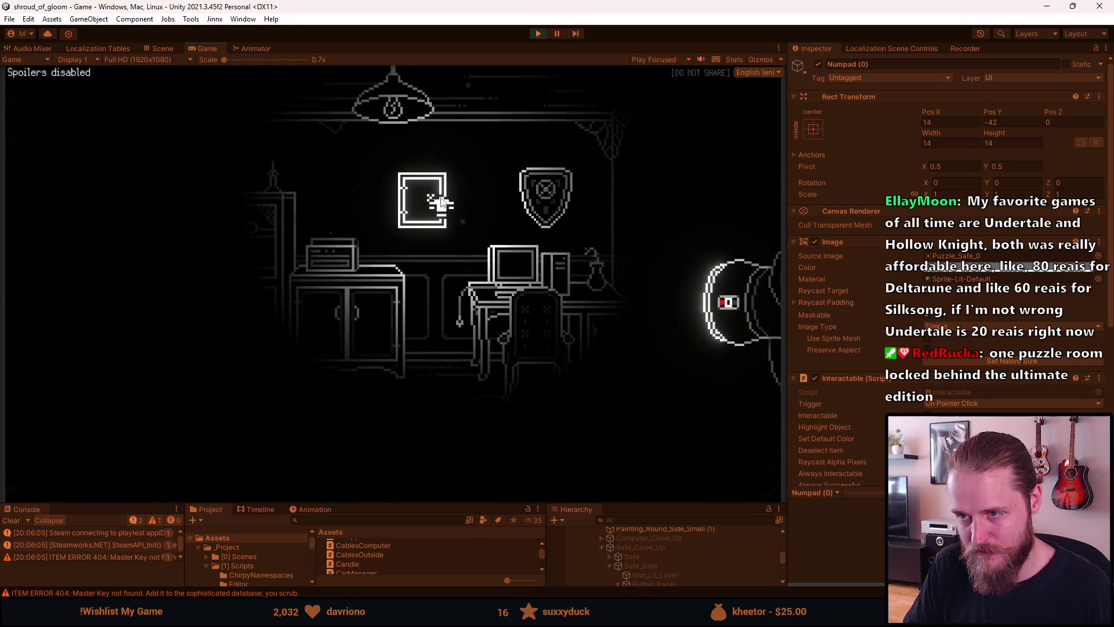
left_click(433, 282)
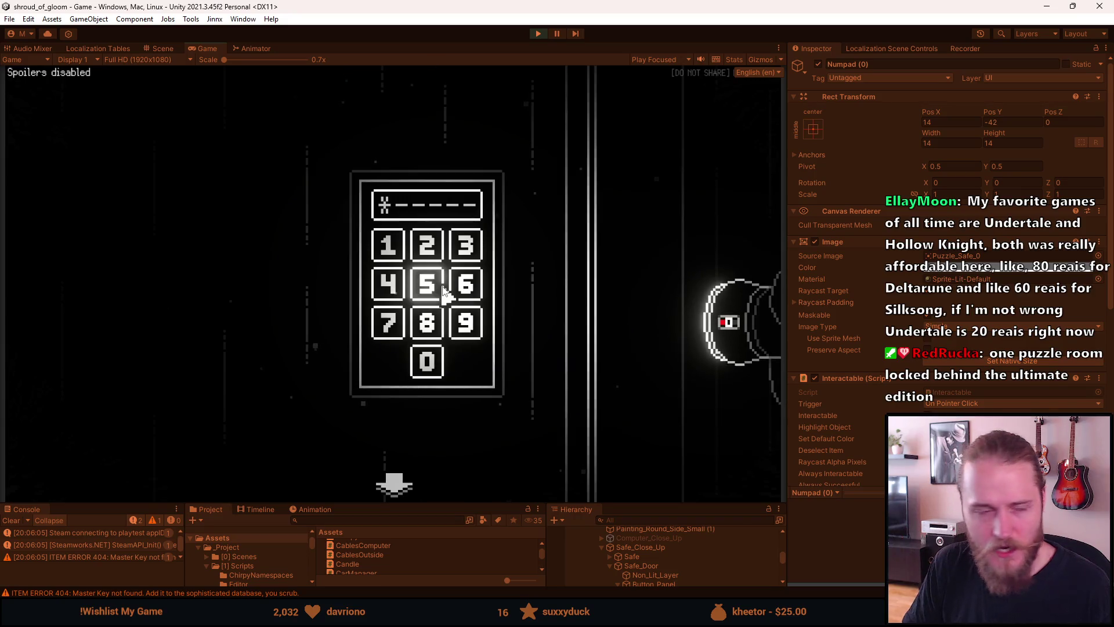
left_click(443, 287)
left_click(428, 324)
left_click(418, 322)
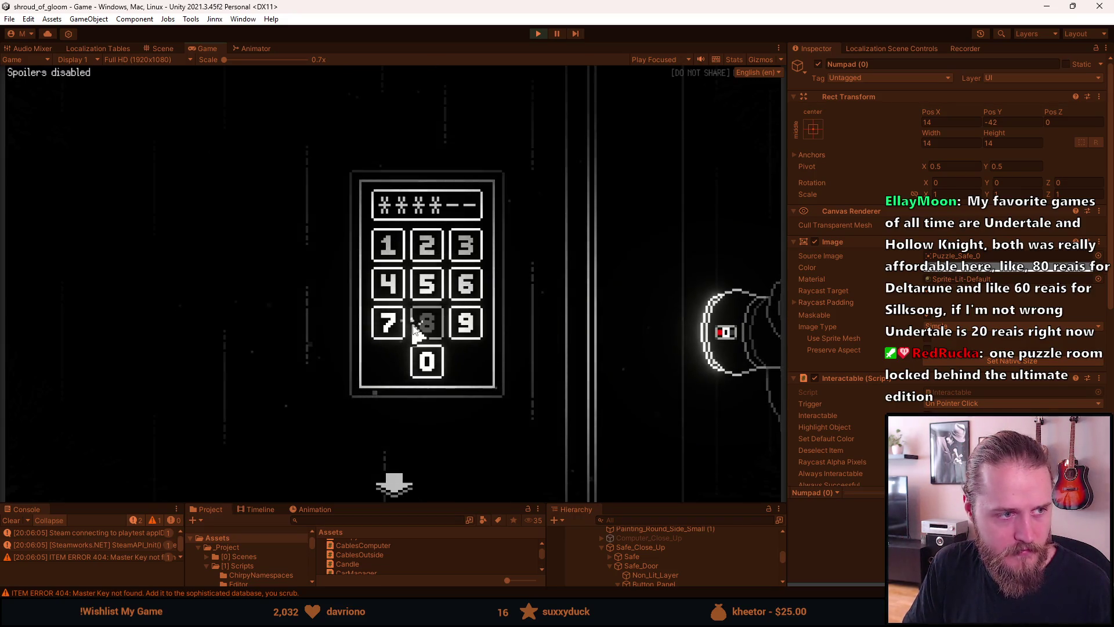
left_click(421, 326)
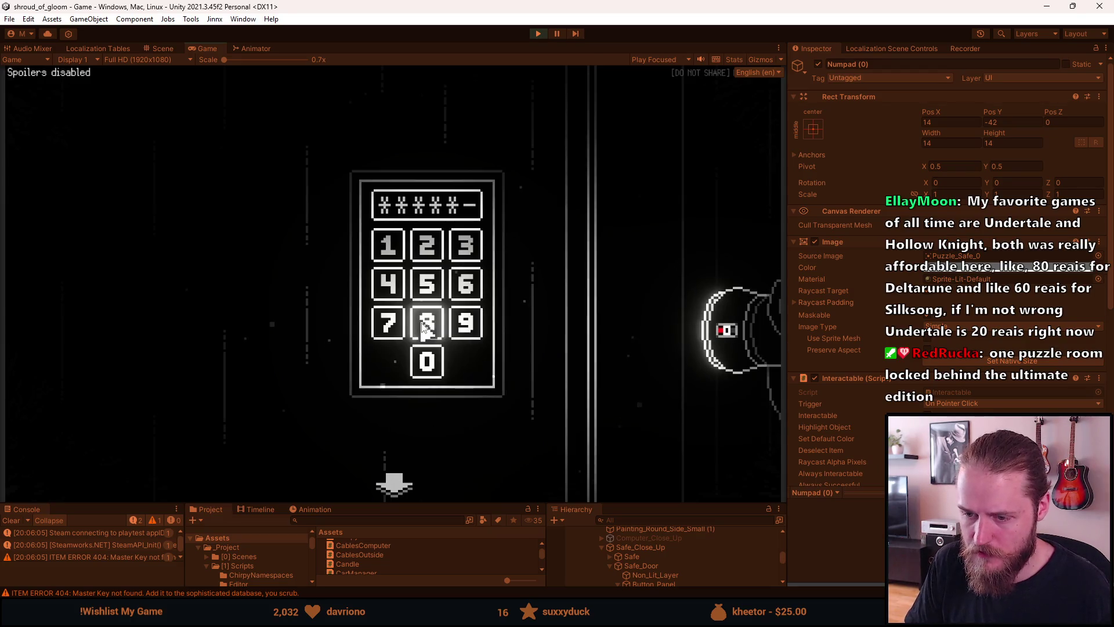
key("alt+Tab")
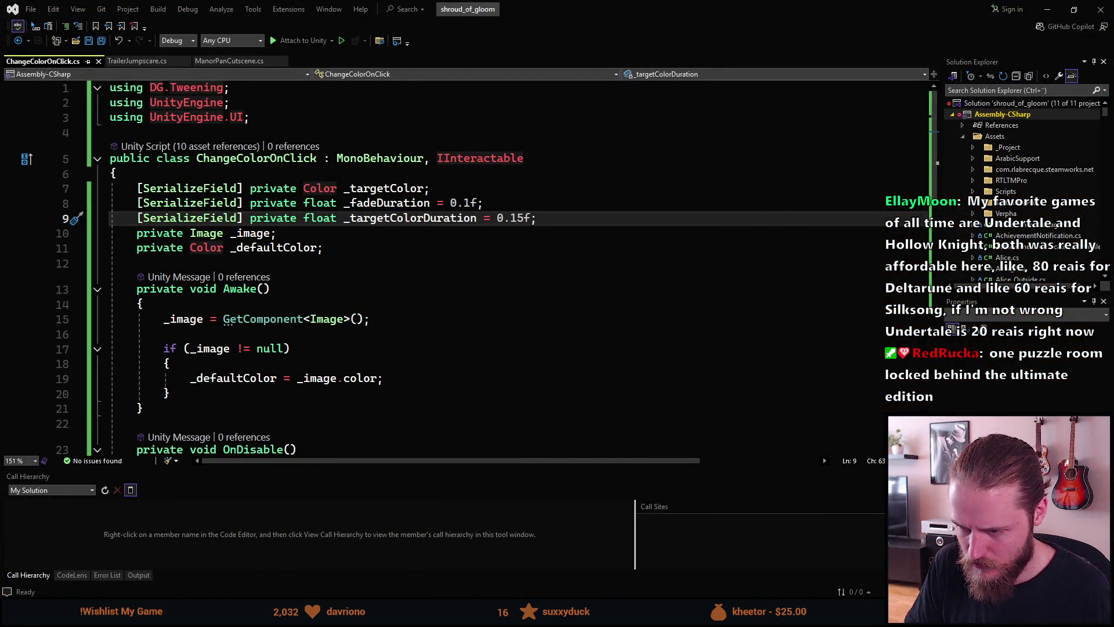
Step: Scrub through the keypad shot near 00:00:17 in the SoG_Trailer timeline, then return to Unity
key("alt+Tab")
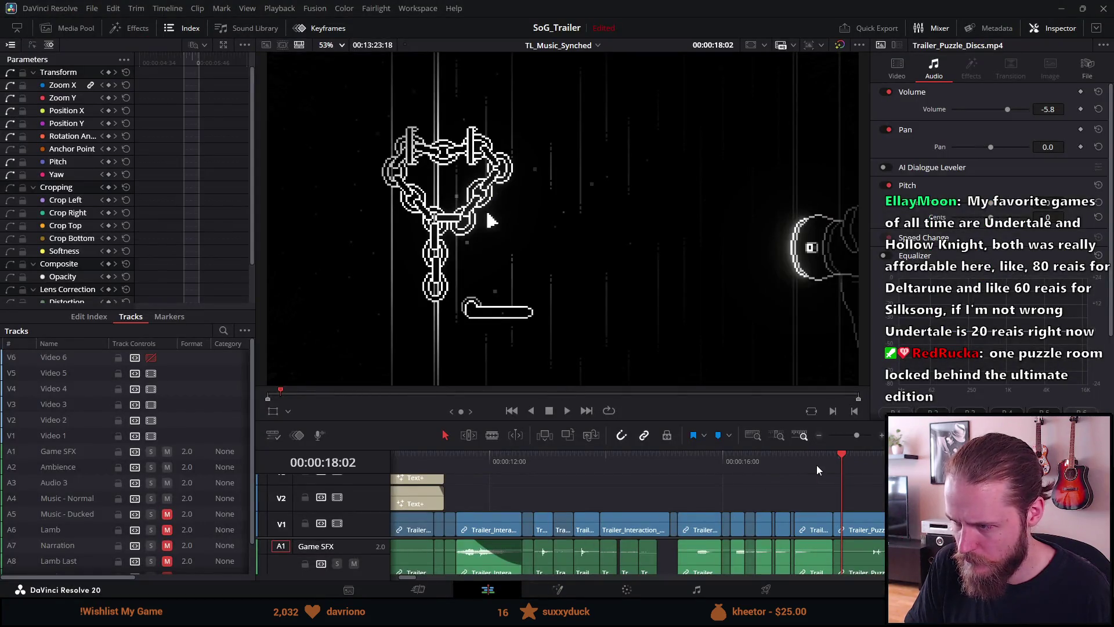
left_click(816, 468)
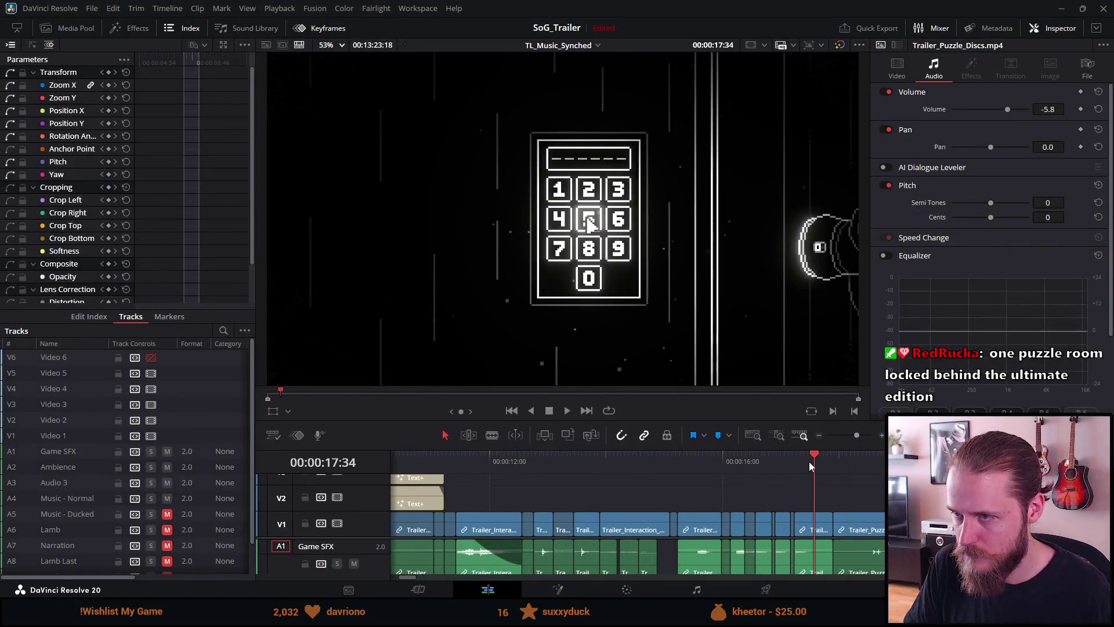
mouse_move(811, 466)
left_mouse_down()
mouse_move(711, 468)
mouse_move(847, 477)
mouse_move(699, 479)
mouse_move(843, 472)
mouse_move(820, 472)
mouse_move(830, 478)
left_mouse_up()
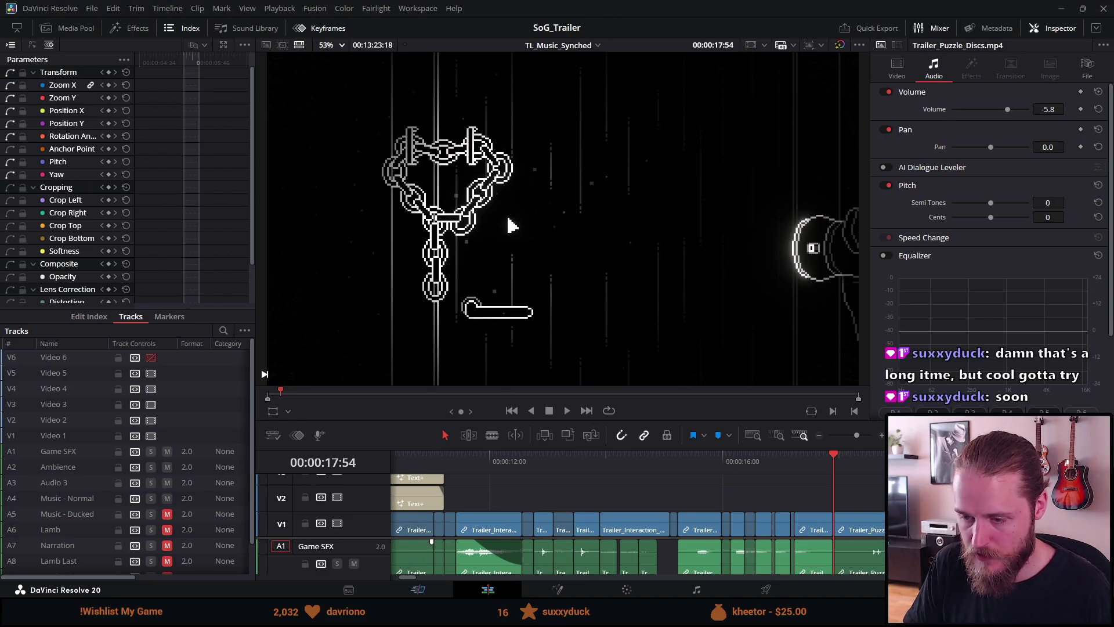
left_click(299, 616)
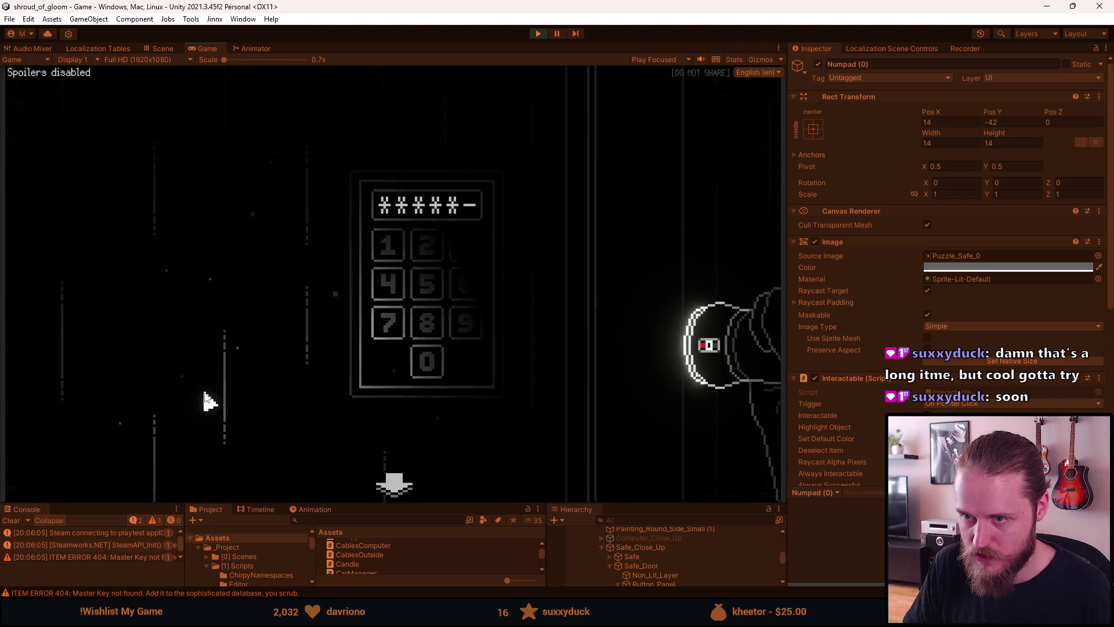
Step: Finish the code, leave the keypad, and check Settings > Video > Brightness
left_click(433, 316)
left_click(393, 481)
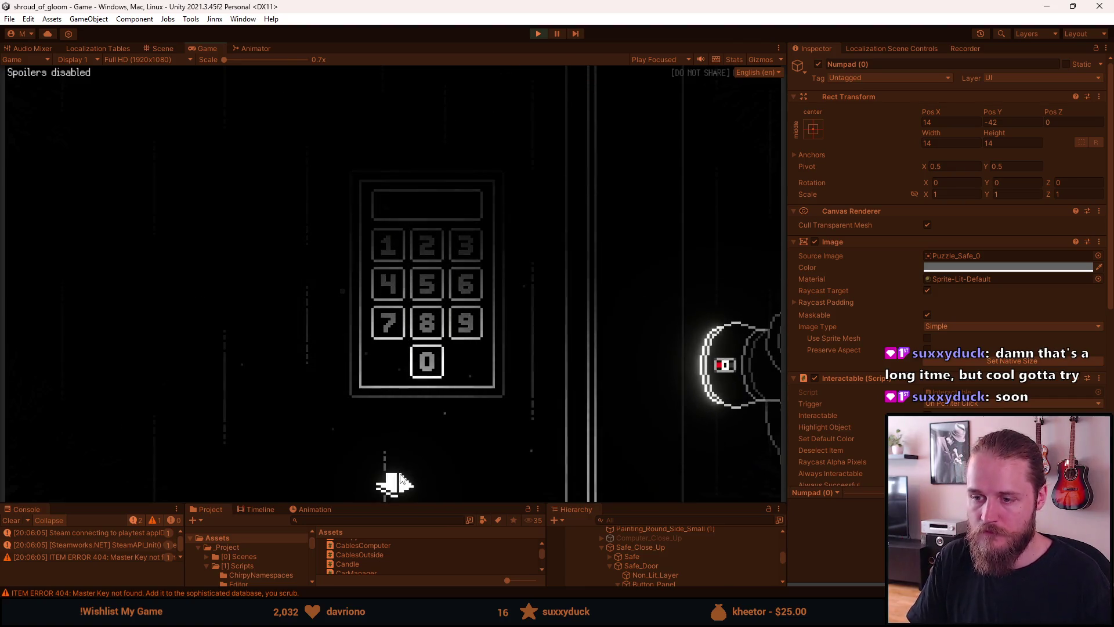
key("Escape")
left_click(398, 293)
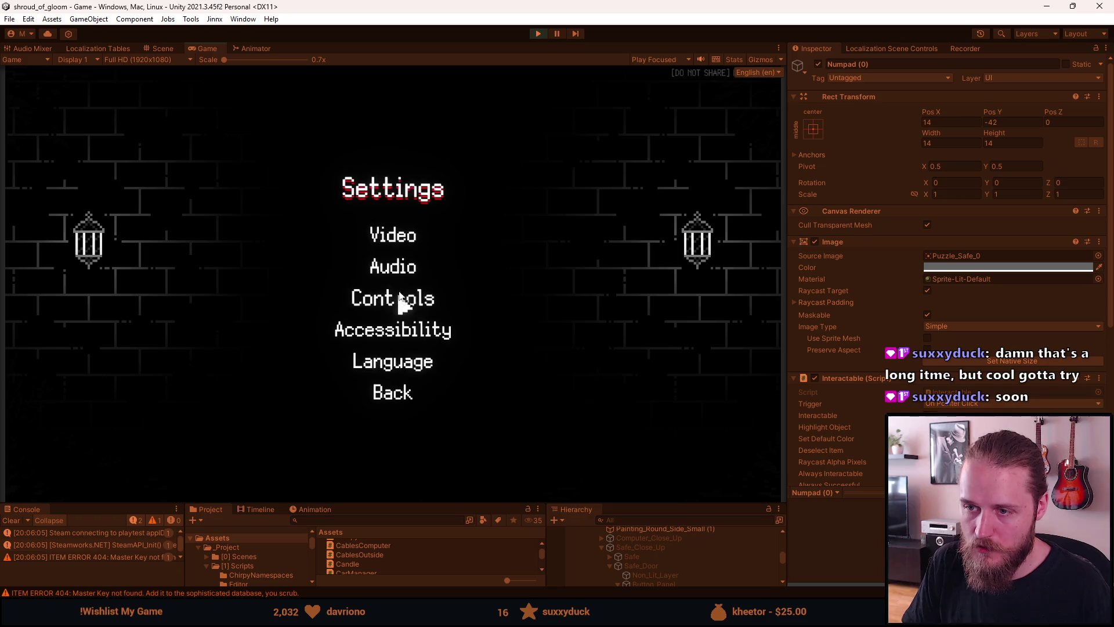
left_click(402, 247)
left_click(441, 299)
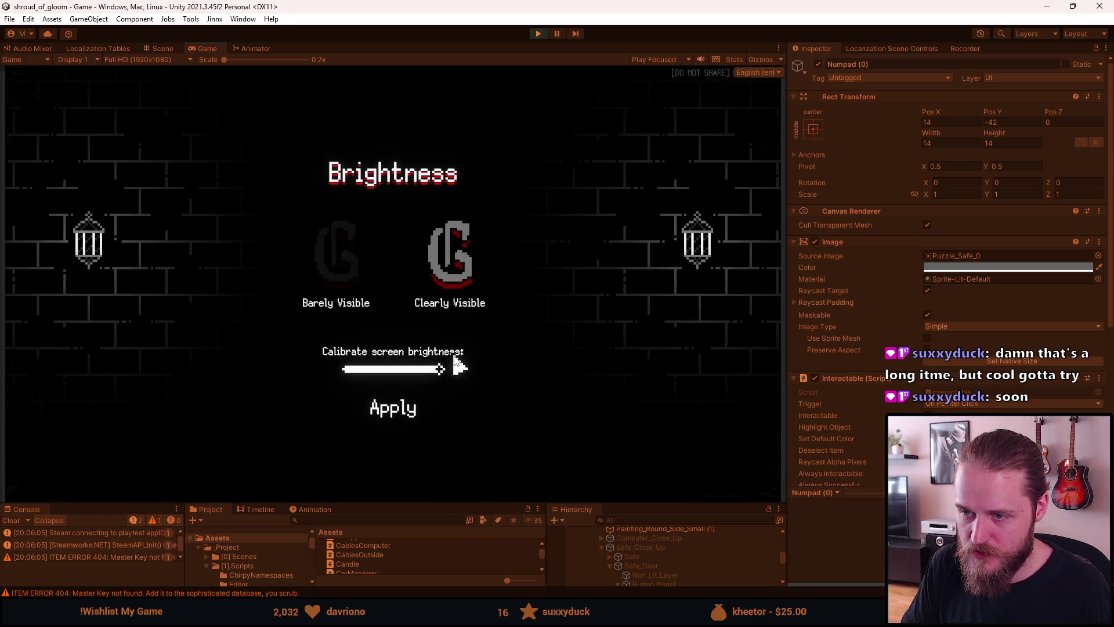
key("Escape")
key("Escape")
key("Escape")
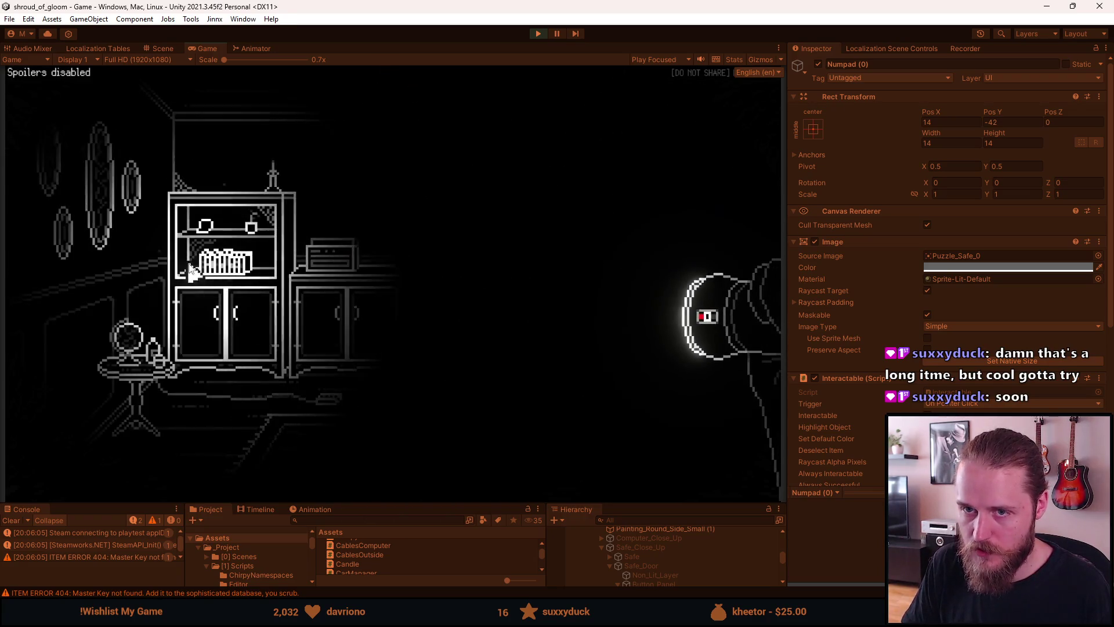
Step: Enable Recording Mode in the Developer & Testing Tools and reopen the safe keypad
key("F1")
left_click(323, 318)
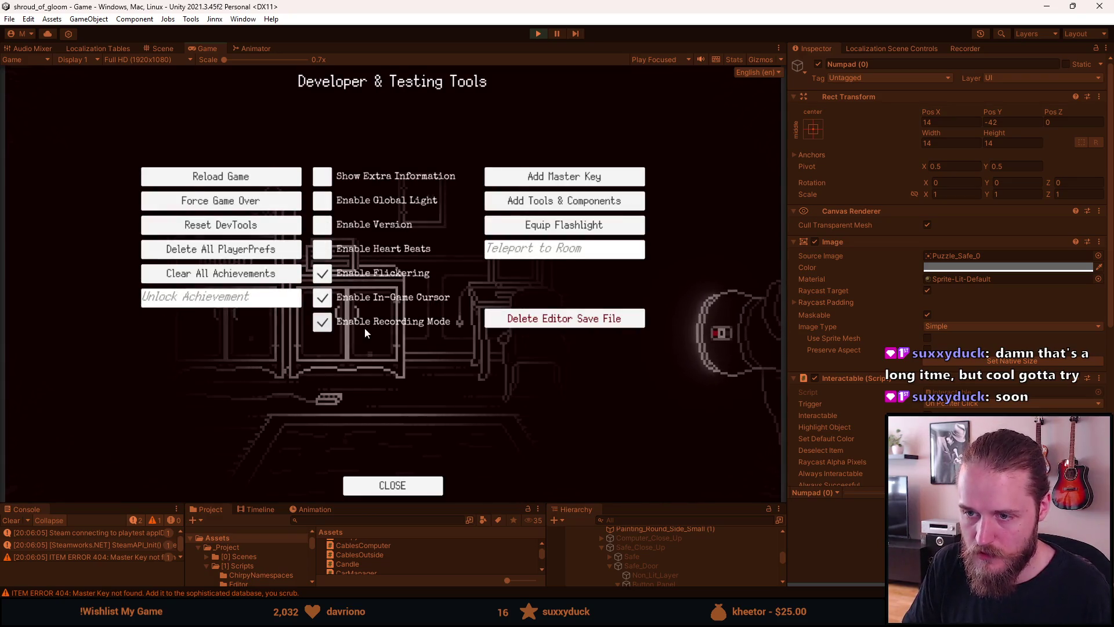
key("F1")
left_click(411, 204)
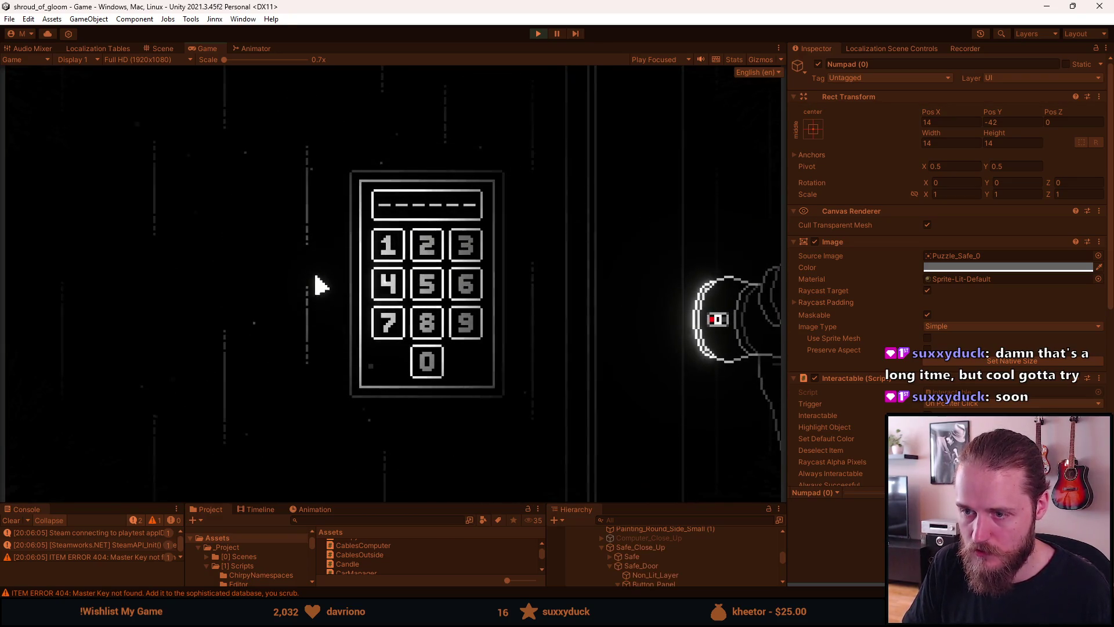
Step: Enter a first six-digit code starting with 9 for the new take
left_click(465, 328)
left_click(463, 336)
left_click(463, 334)
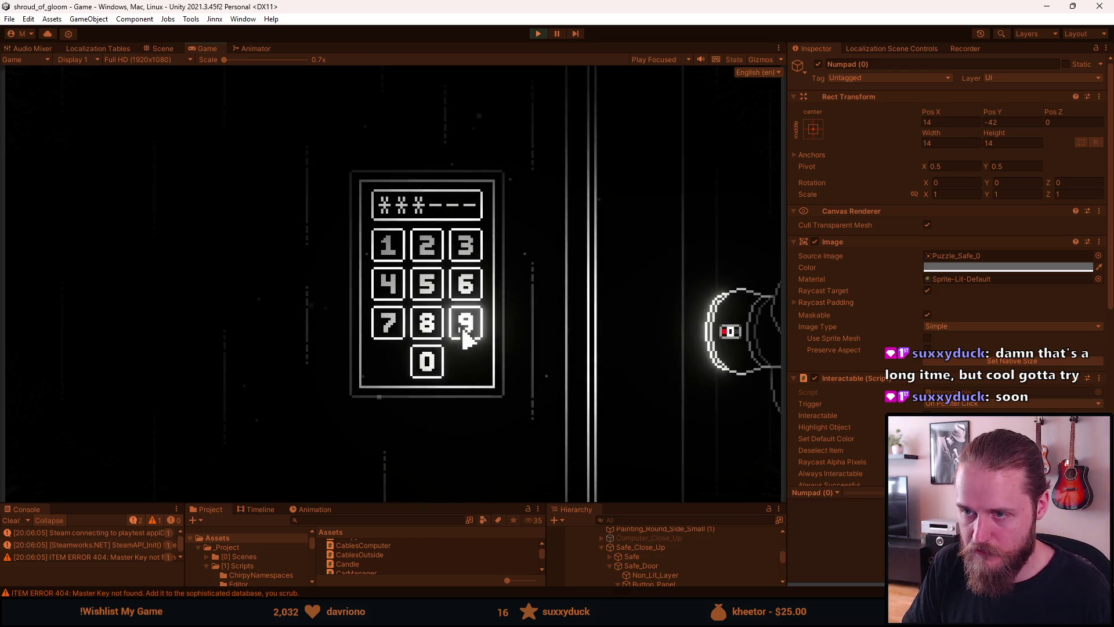
left_click(463, 328)
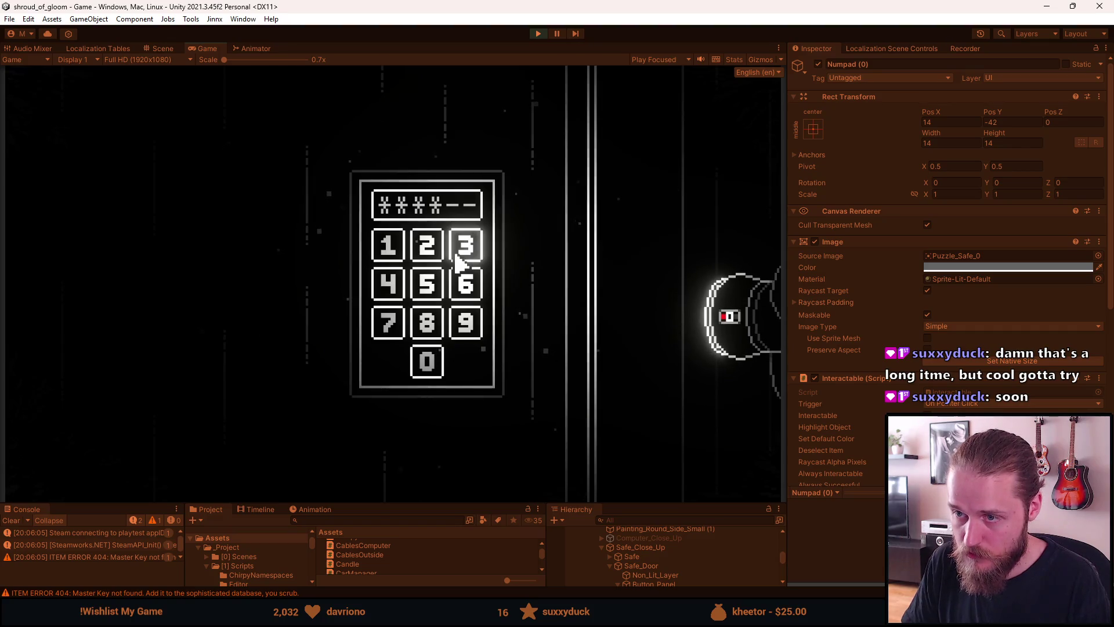
left_click(462, 285)
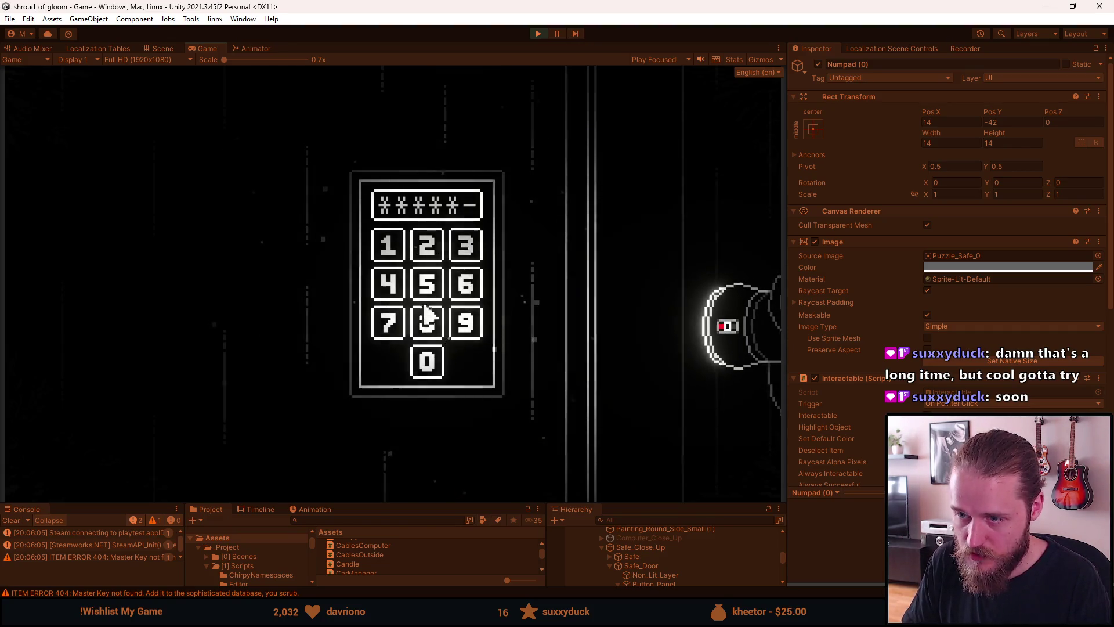
left_click(400, 328)
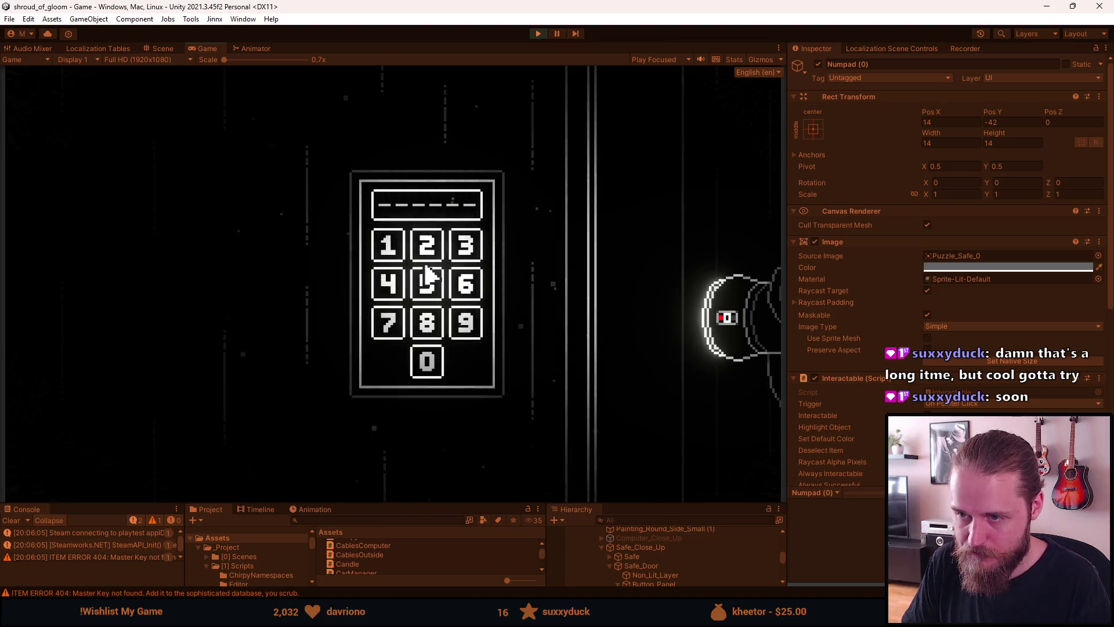
Step: Re-enter the code, starting with 9 and ending 3-6-7, then view Trailer_198.mp4 in VLC
left_click(467, 325)
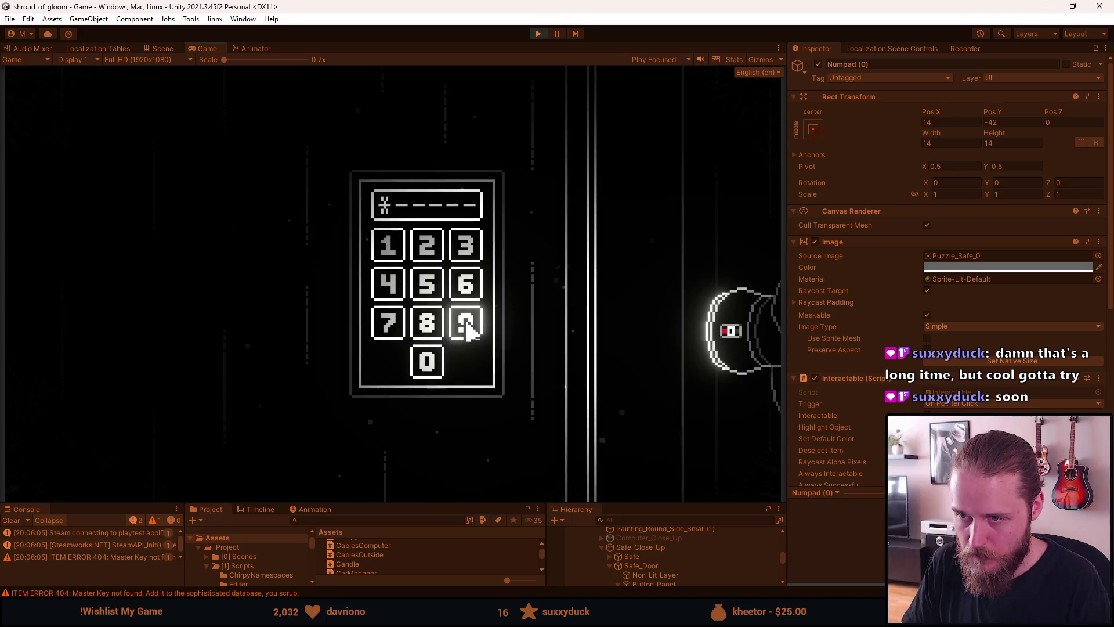
left_click(467, 325)
left_click(467, 325)
left_click(467, 256)
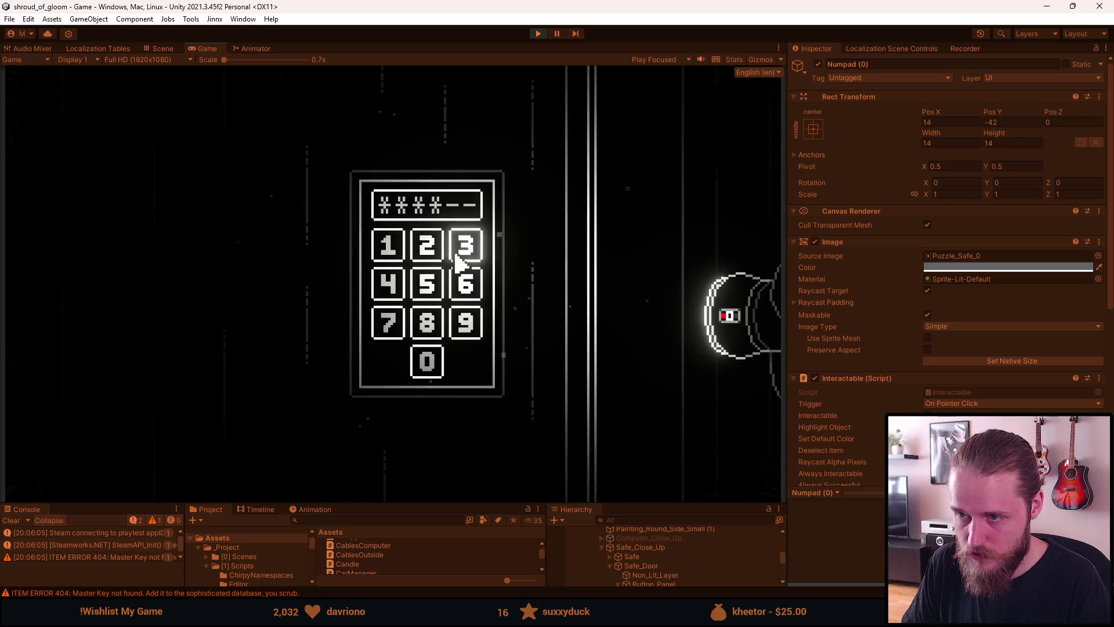
left_click(467, 290)
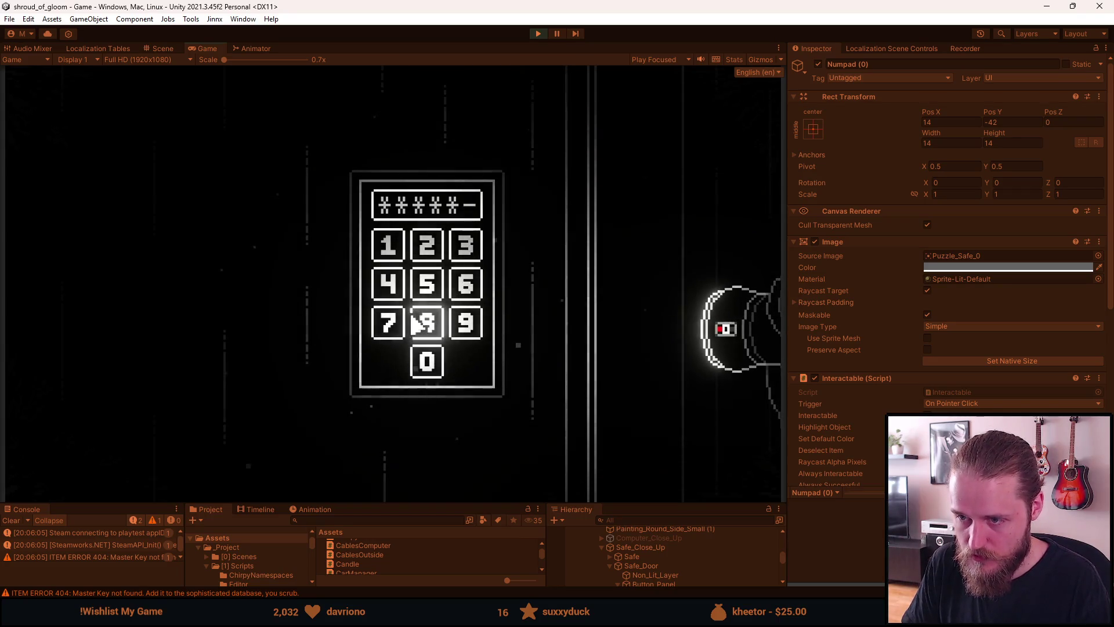
left_click(405, 328)
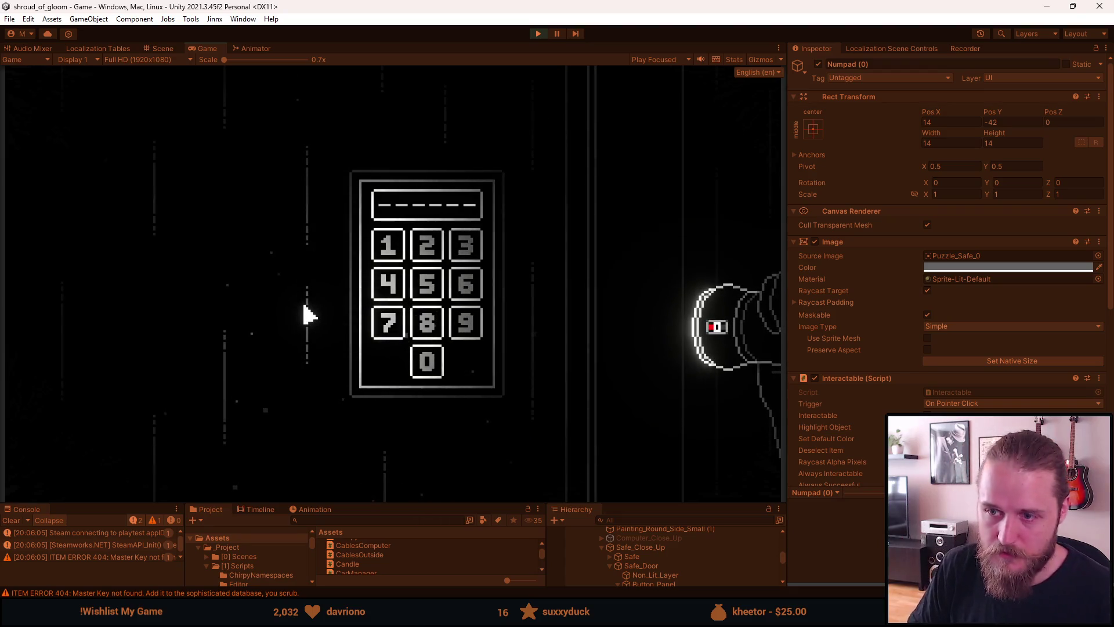
key("alt+Tab")
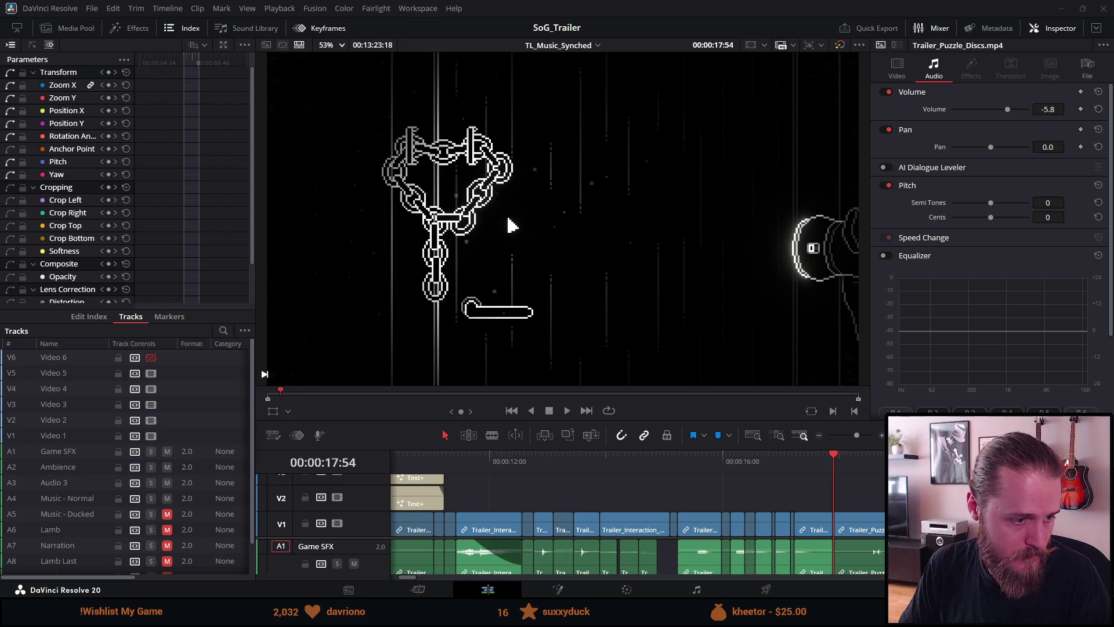
key("alt+Tab")
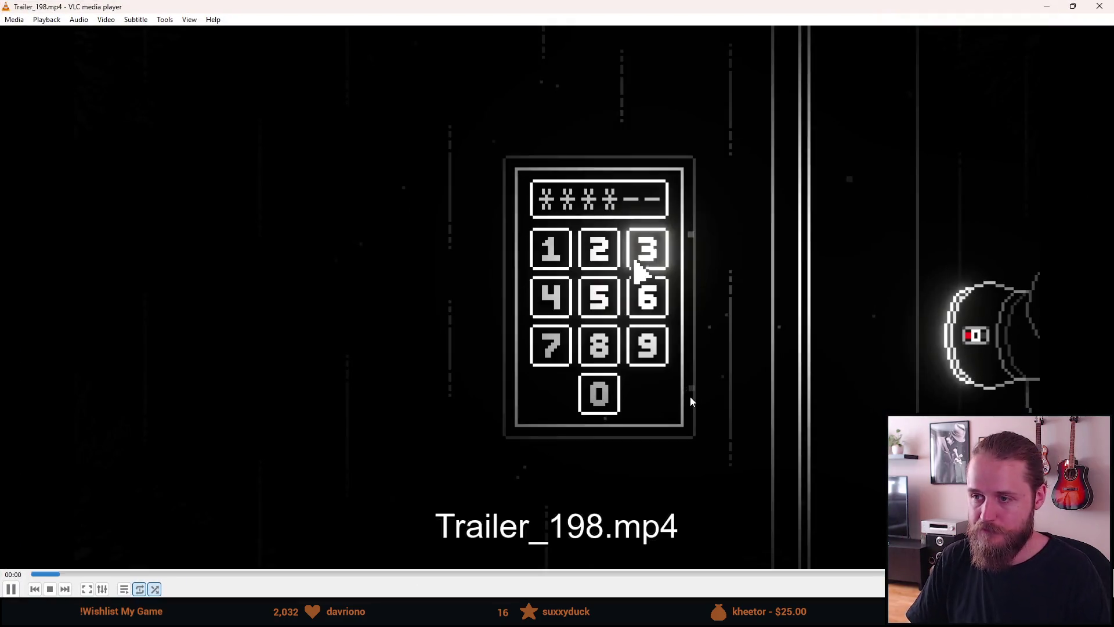
Step: Adjust VLC's volume while Trailer_198.mp4 plays, then pause it and return to Resolve
scroll(691, 400, "up", 2)
scroll(691, 400, "down", 1)
scroll(690, 398, "down", 1)
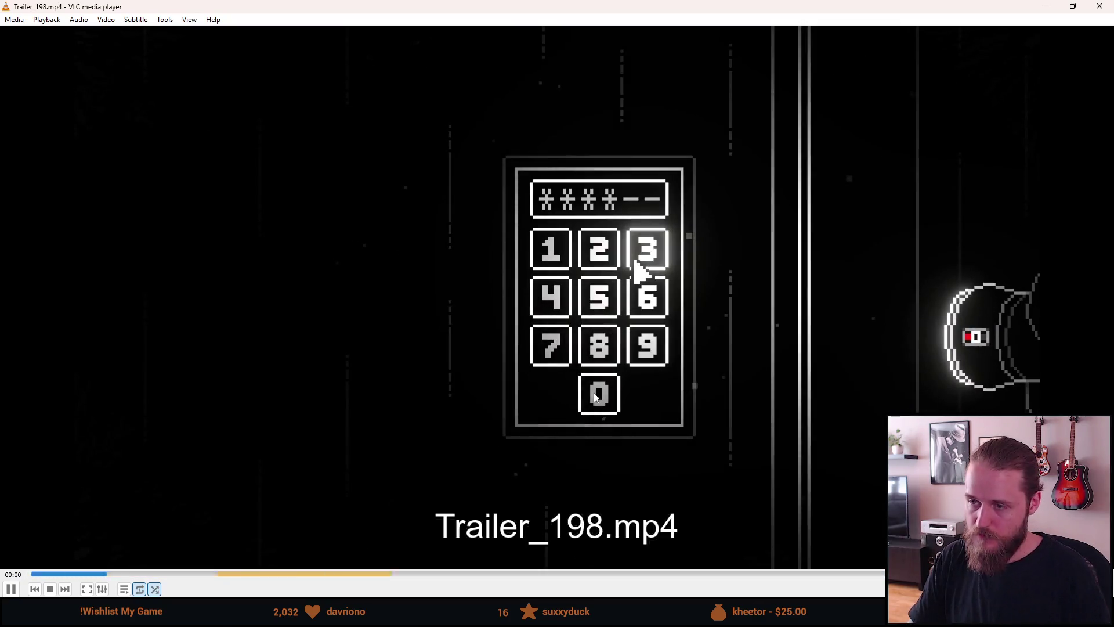
key("space")
key("alt+Tab")
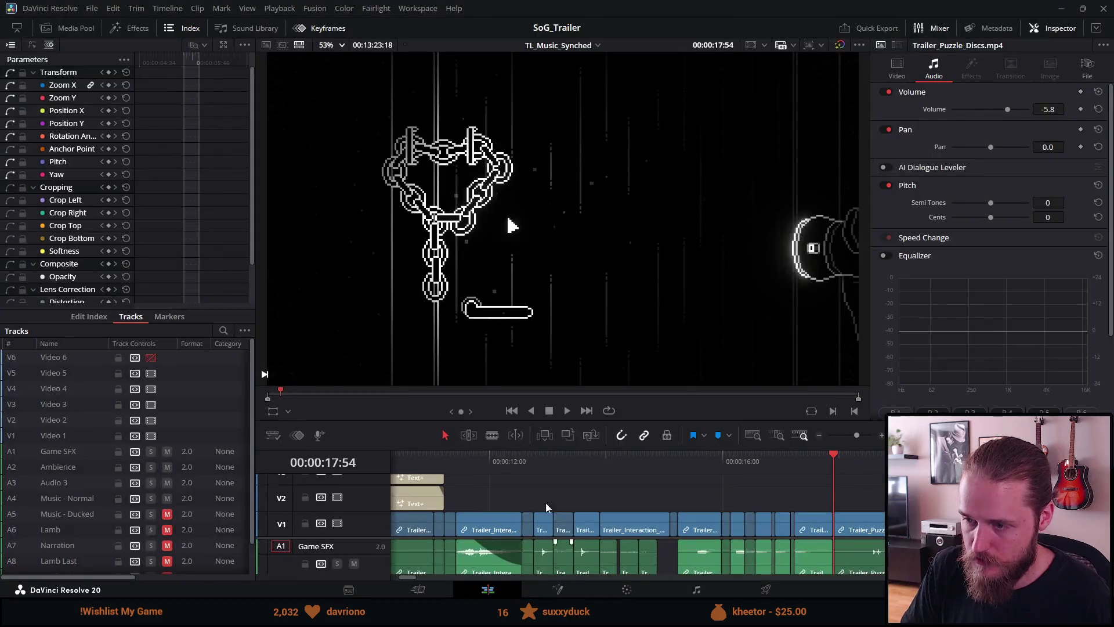
Step: Scrub back to the keypad shot in the edit and play it briefly
mouse_move(766, 462)
left_mouse_down()
mouse_move(652, 465)
mouse_move(678, 460)
left_mouse_up()
key("space")
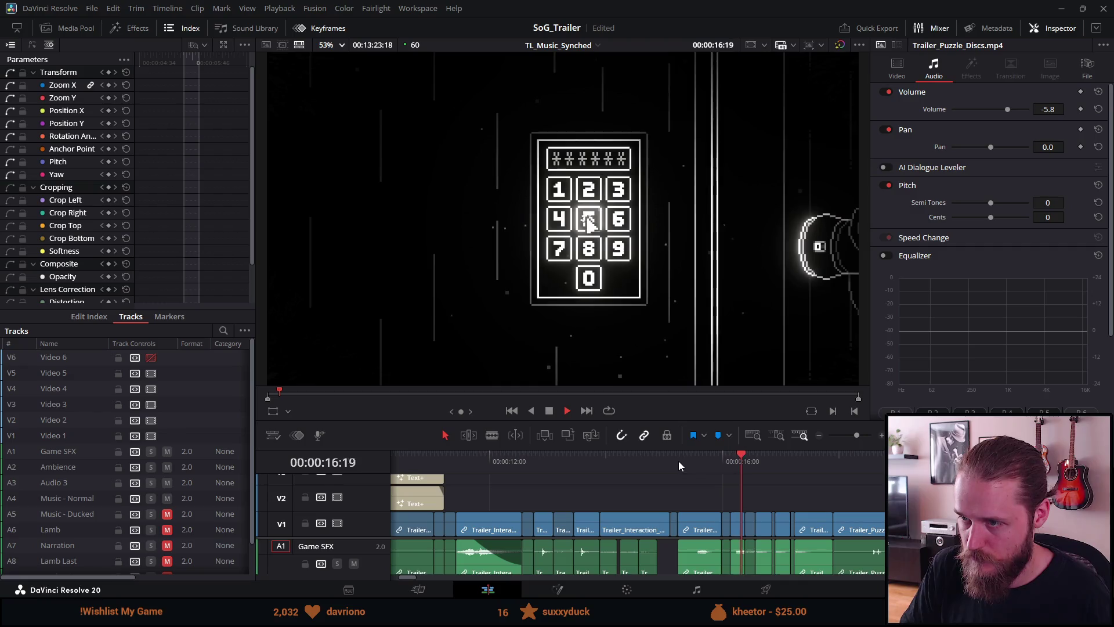
key("space")
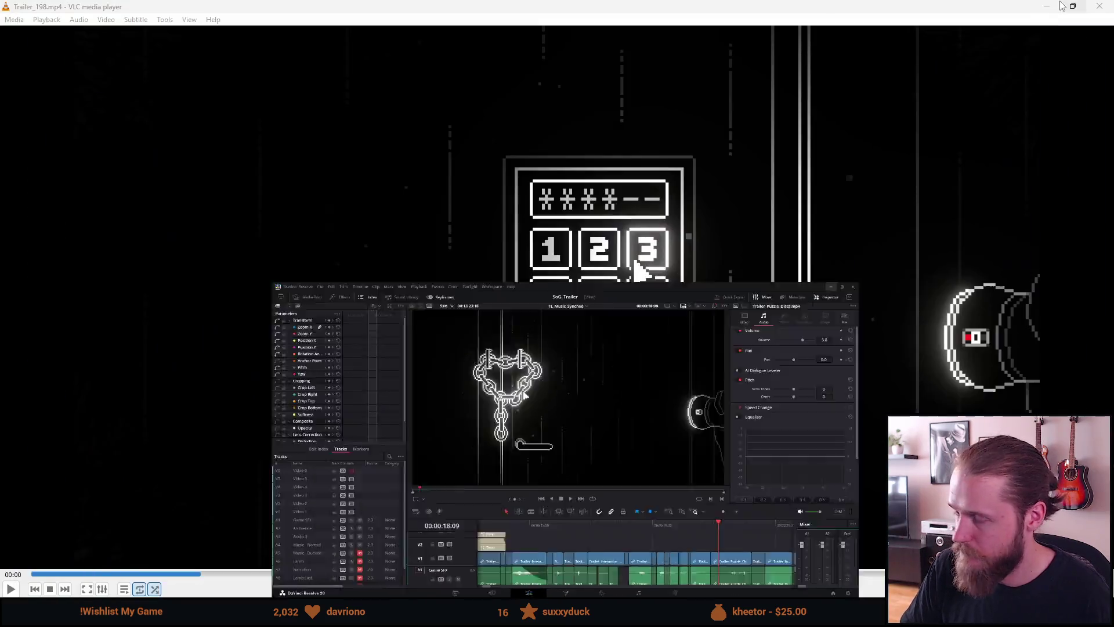
Step: Minimize Resolve, close VLC and stop the running game in Unity
left_click(1062, 7)
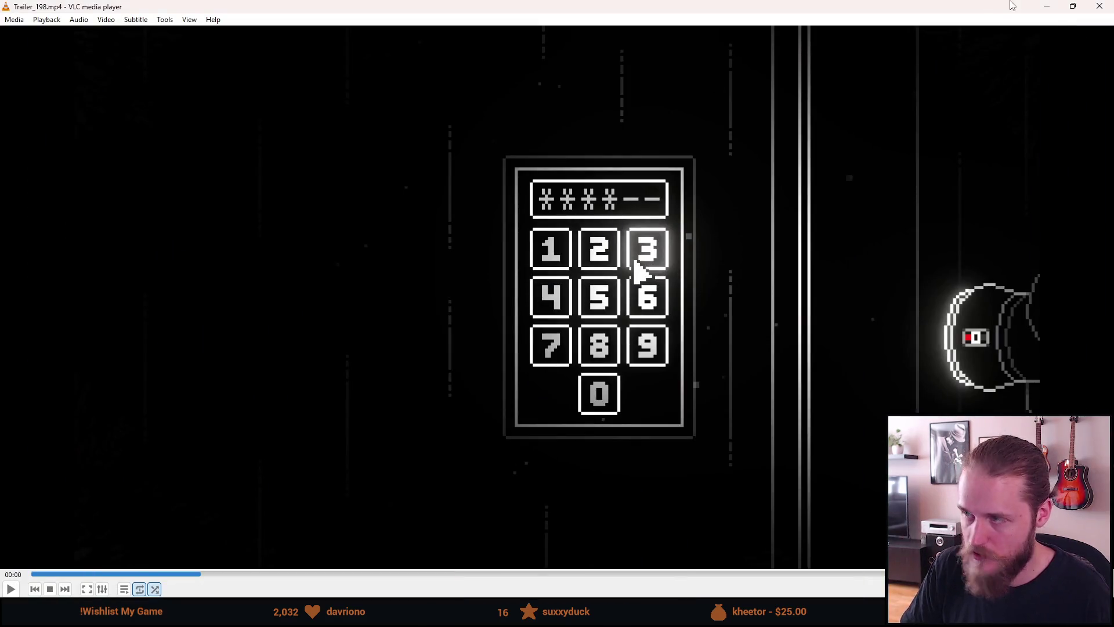
left_click(1100, 7)
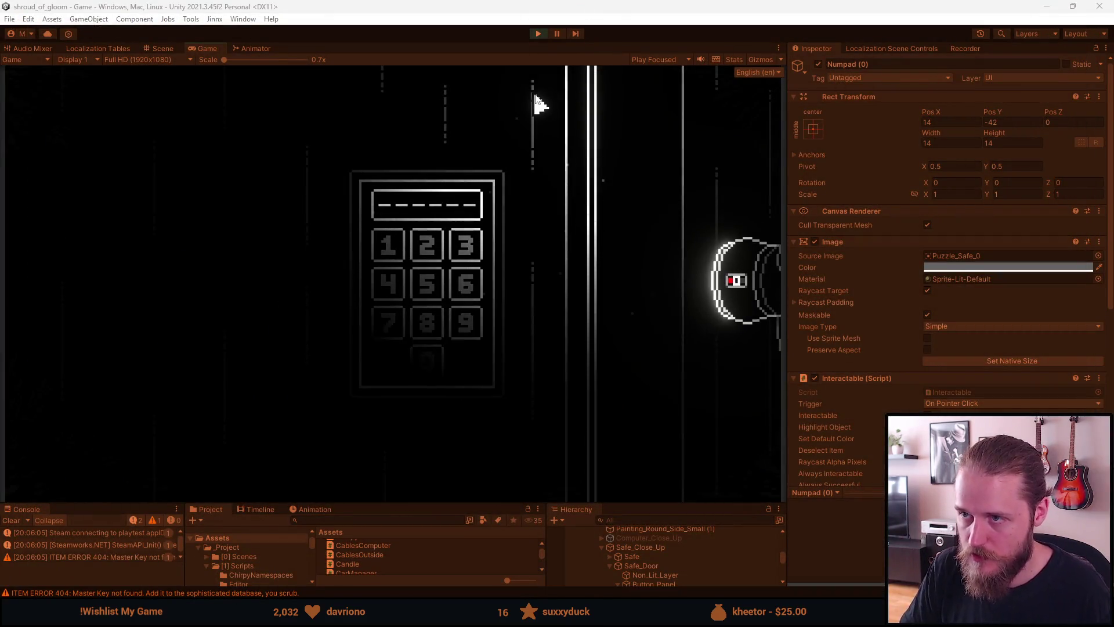
left_click(539, 34)
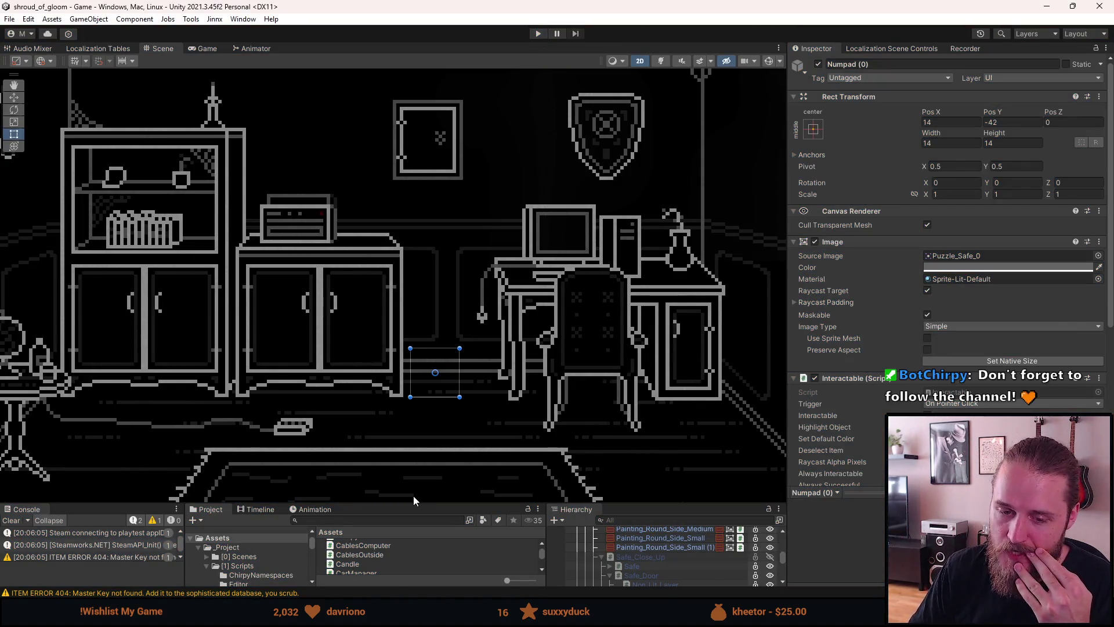
Step: Clear the Console messages and look over the study room scene
left_click(12, 521)
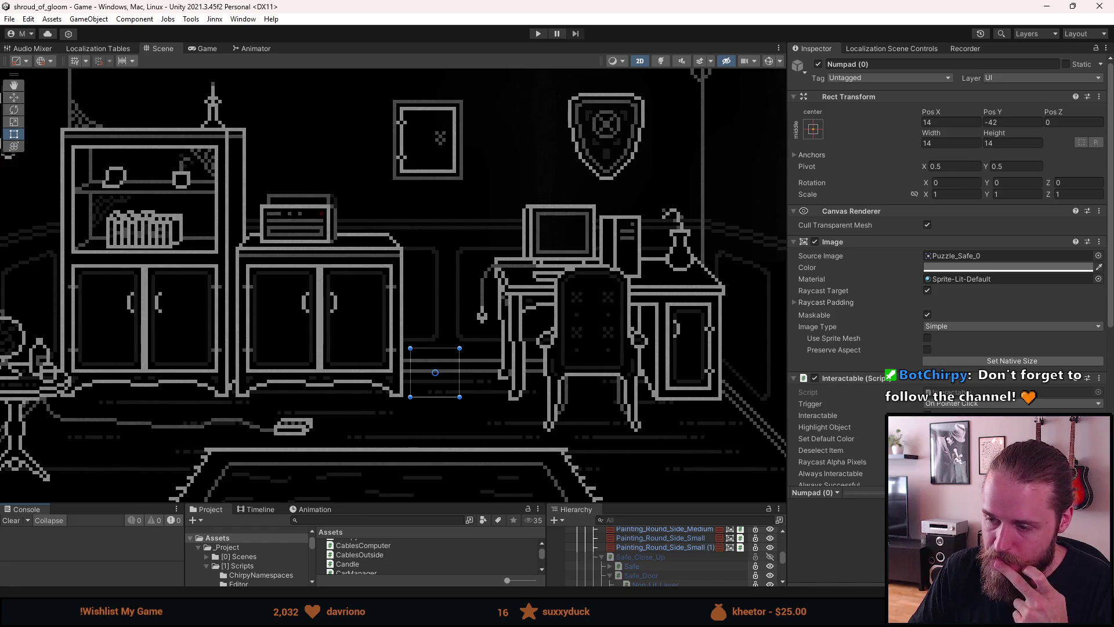
mouse_move(584, 615)
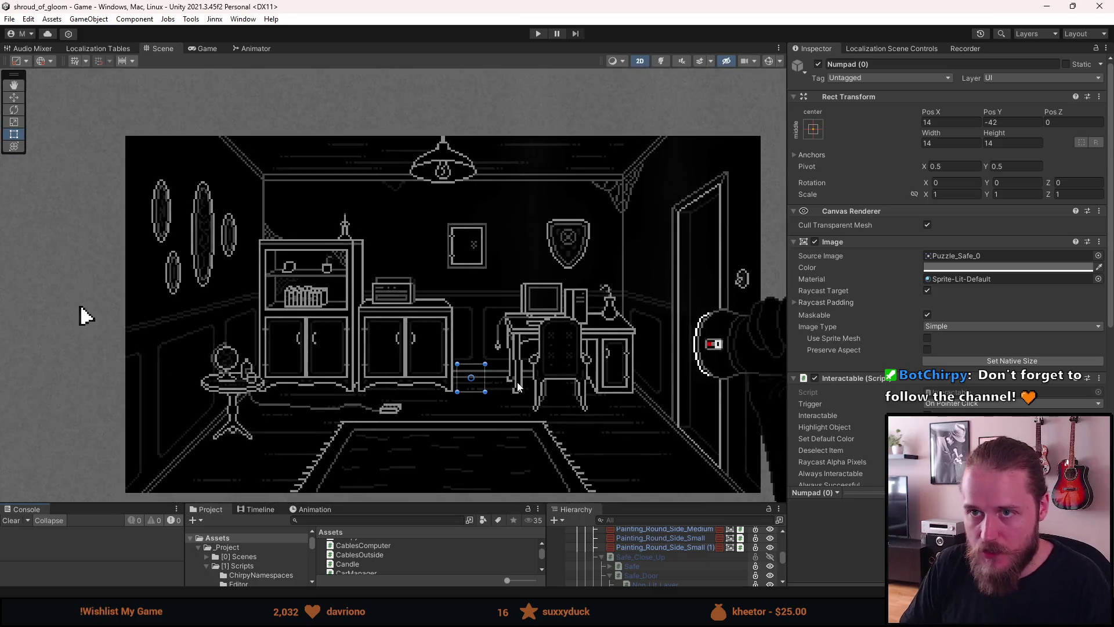
scroll(518, 388, "down", 2)
Step: Enlarge the Hierarchy panel, select Second_Office and review its prefab overrides
left_click_drag(667, 502, 668, 402)
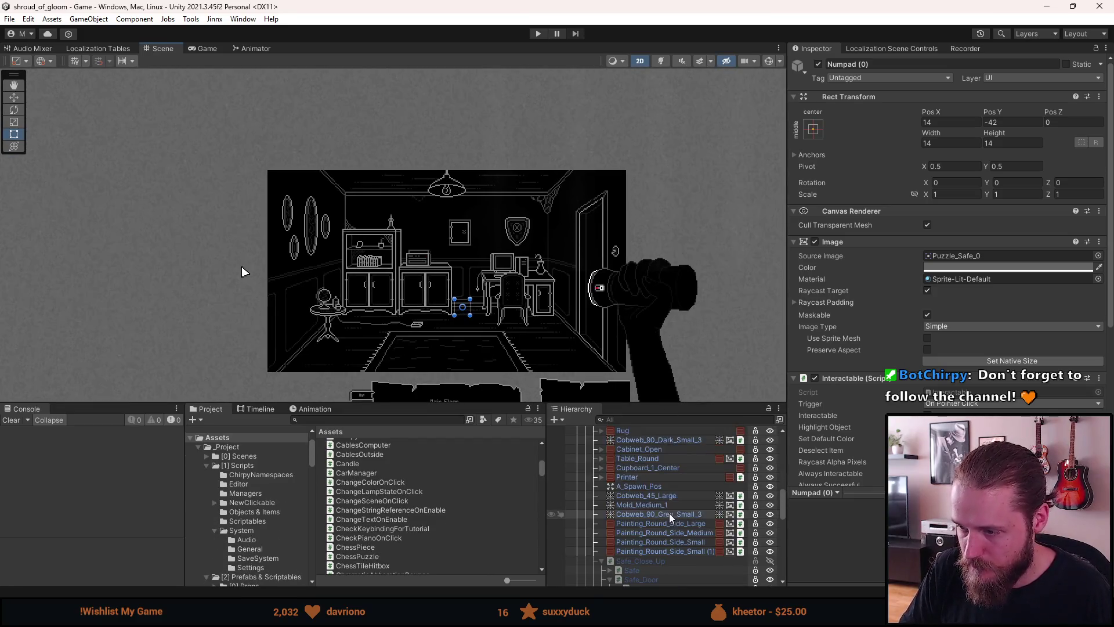
scroll(670, 513, "up", 5)
left_click(654, 496)
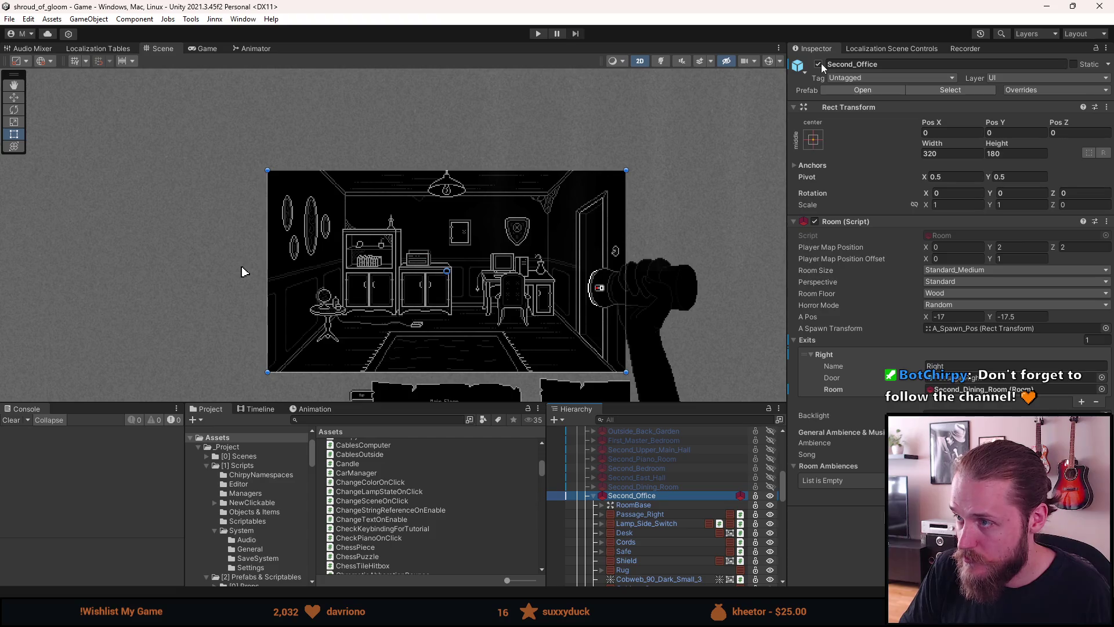
left_click(1043, 90)
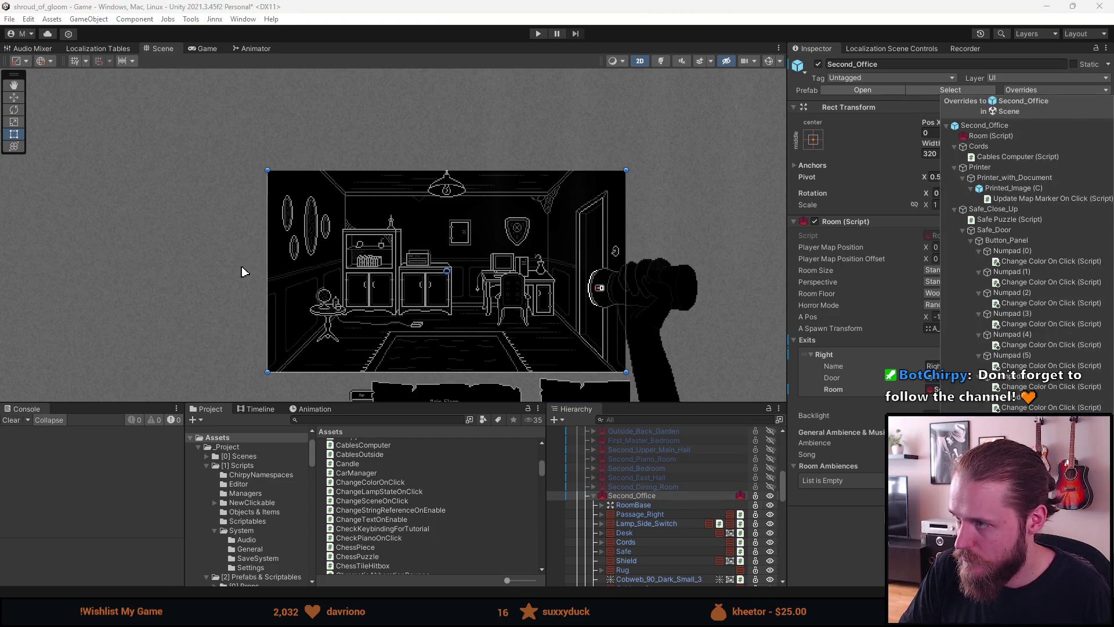
left_click(872, 73)
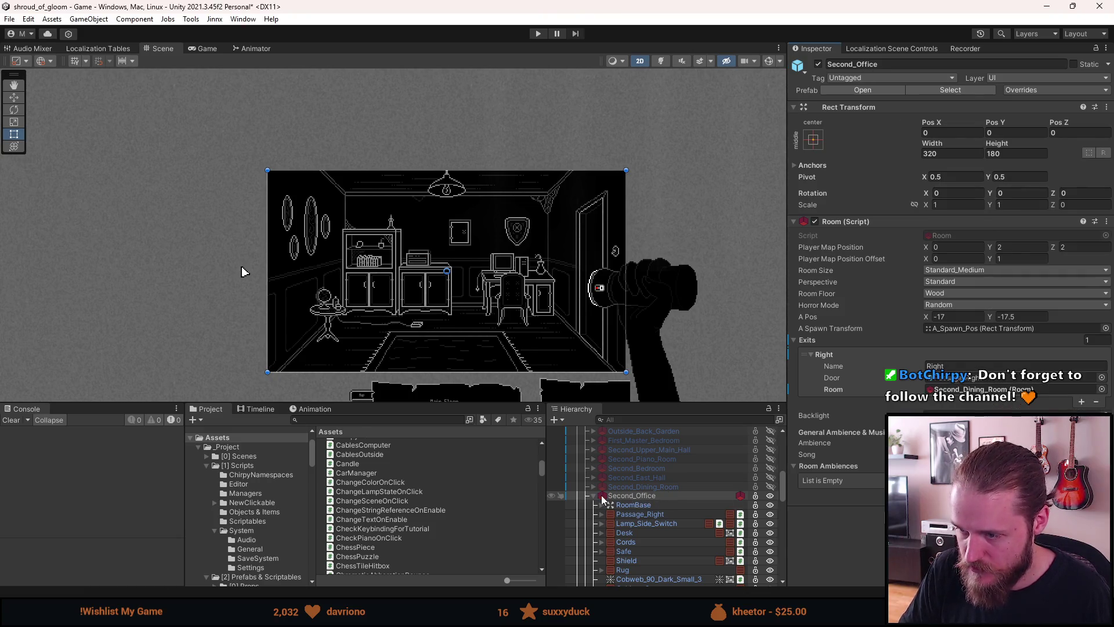
Step: Deactivate Second_Office, activate Outside_Right, and save the scene
left_click(639, 496)
key("Left")
key("alt+shift+a")
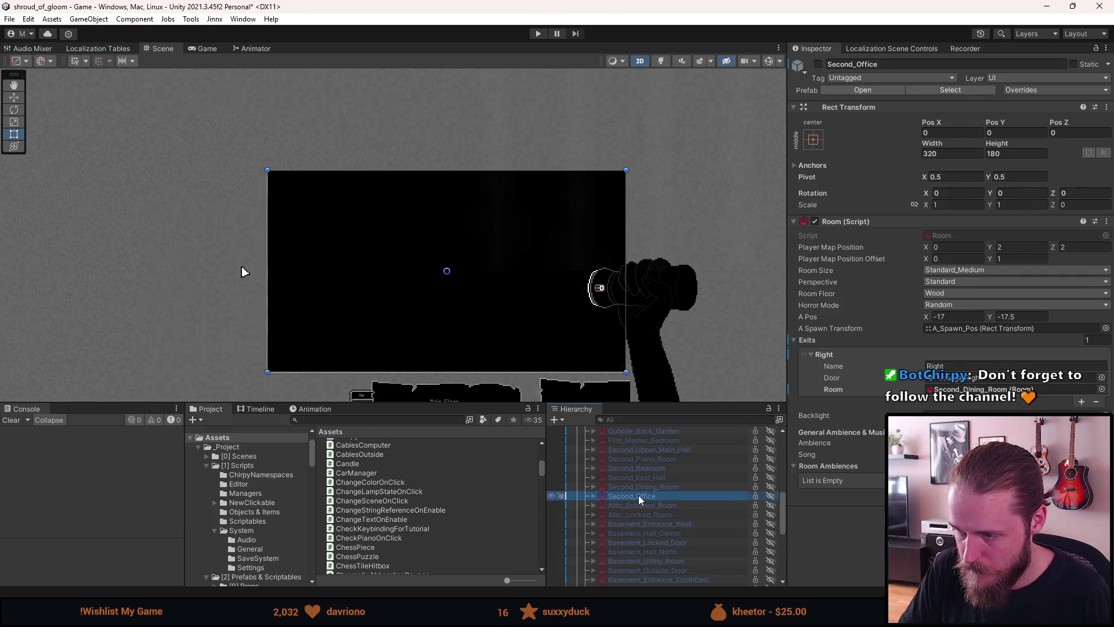
scroll(638, 495, "up", 4)
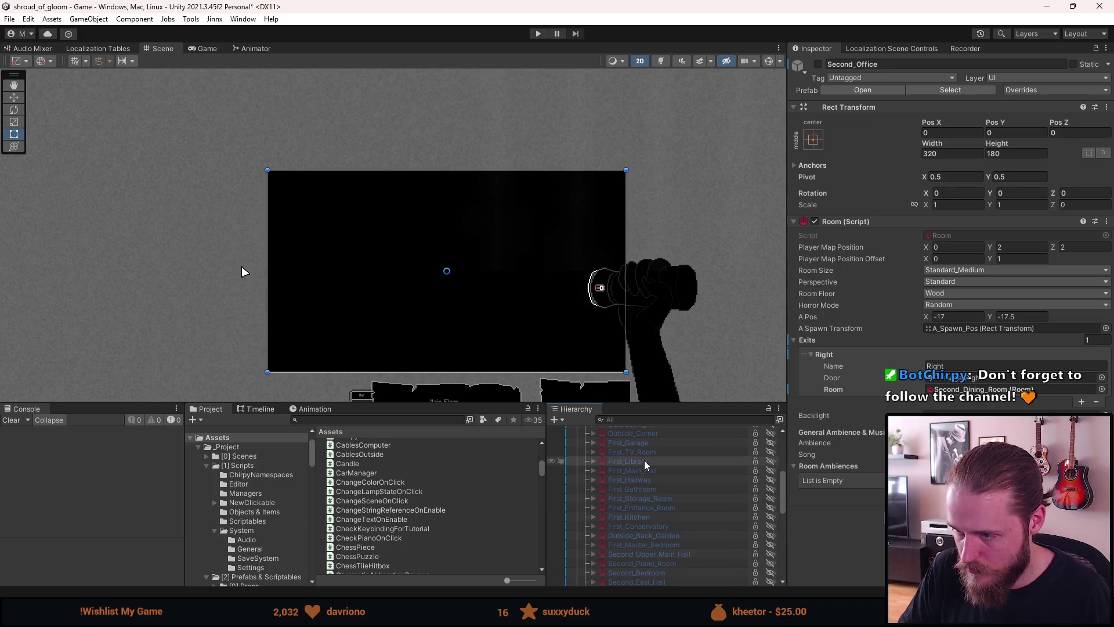
scroll(648, 476, "up", 1)
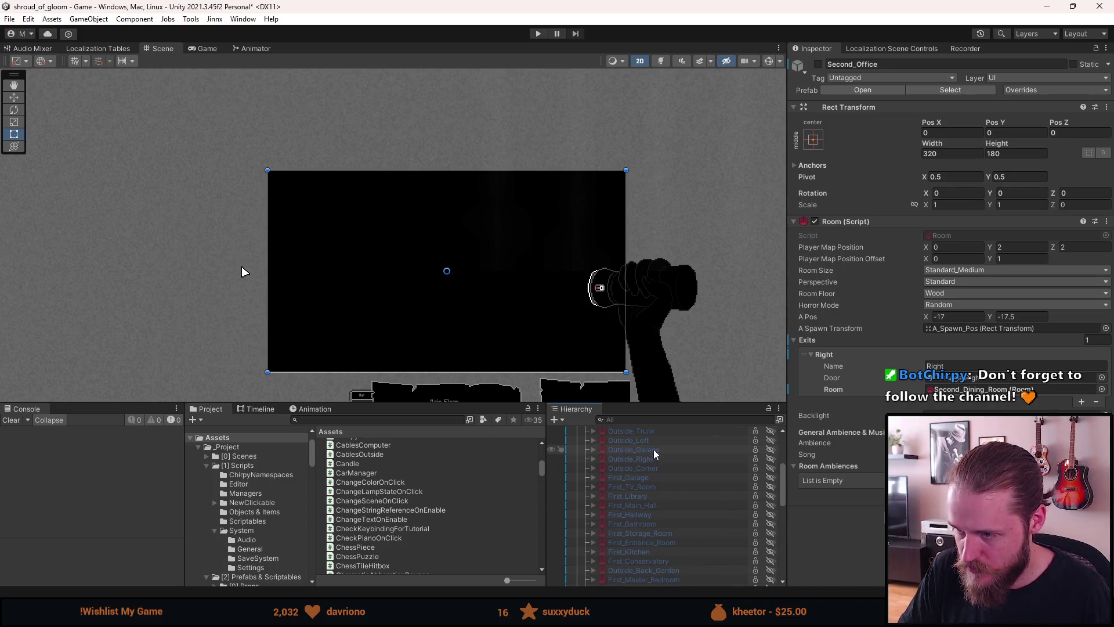
left_click(653, 460)
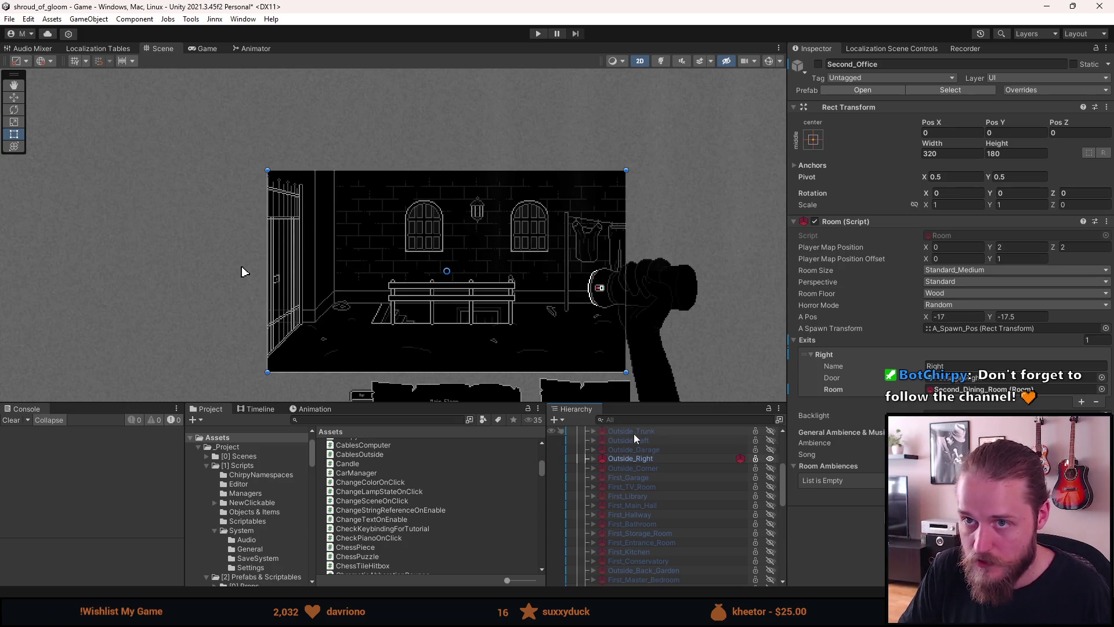
key("ctrl+s")
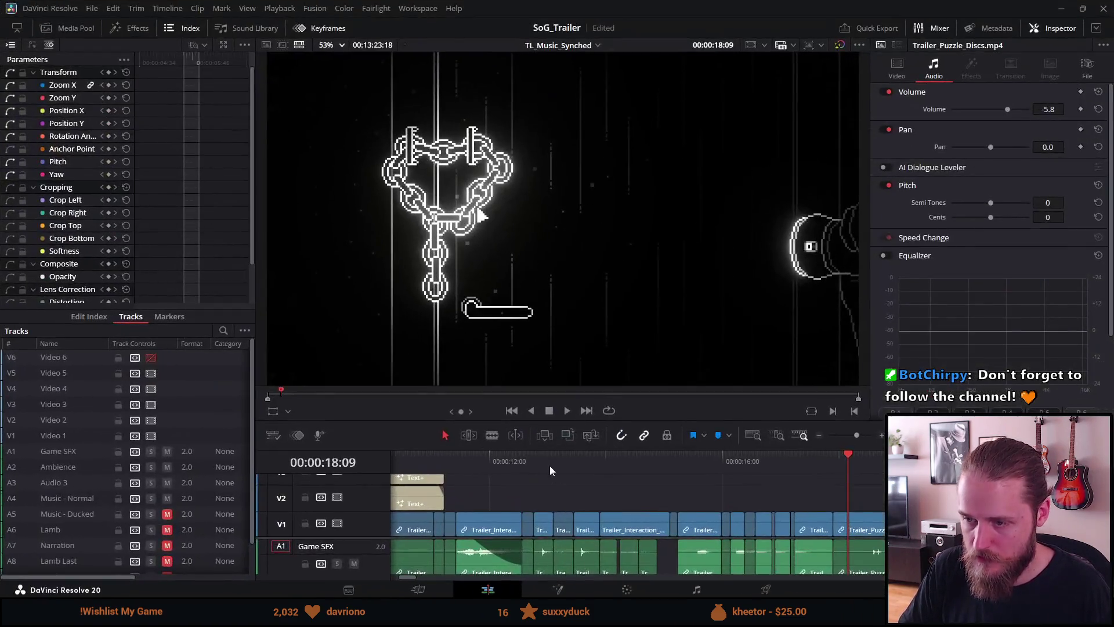
Step: Scrub back to the keypad clip and play through to the chained-door shot
left_click_drag(783, 468, 786, 468)
key("space")
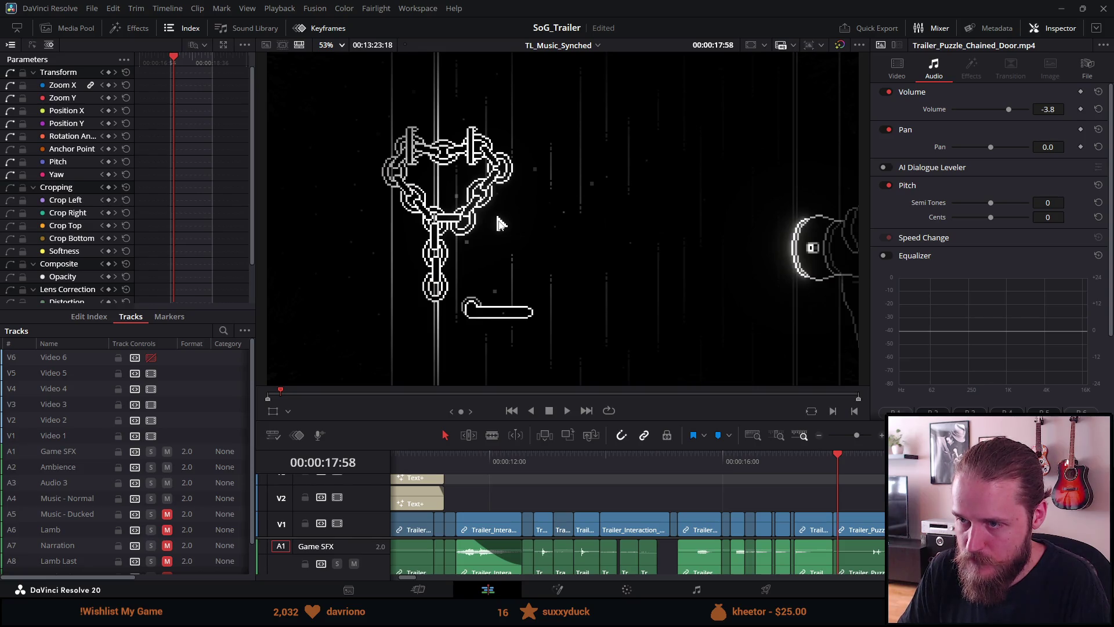
key("Left")
key("Left")
key("Left")
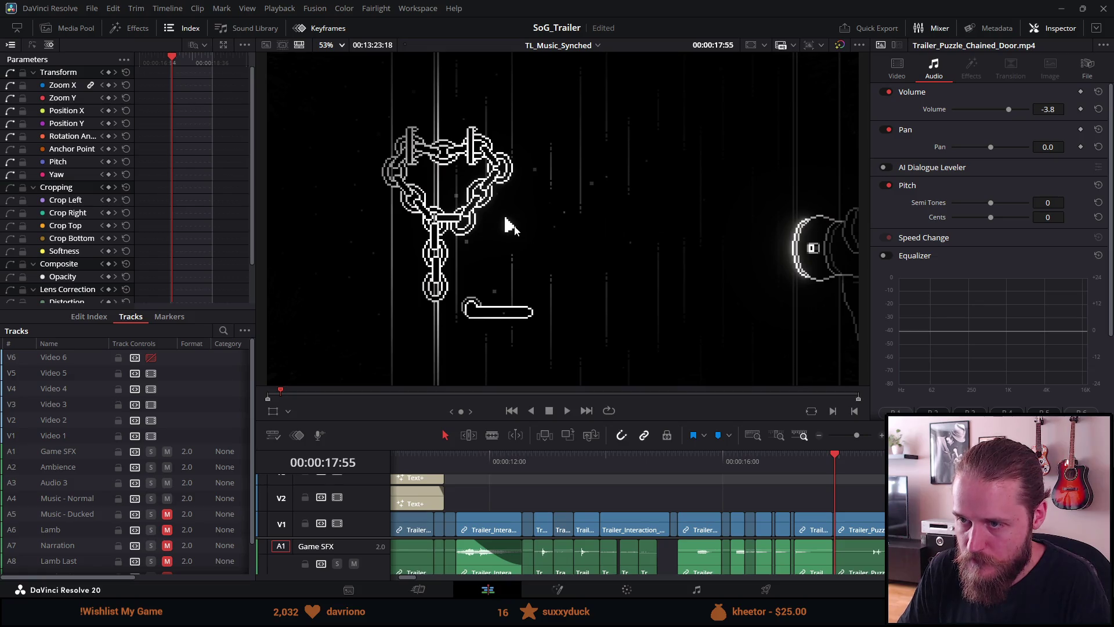
key("Left")
key("Left")
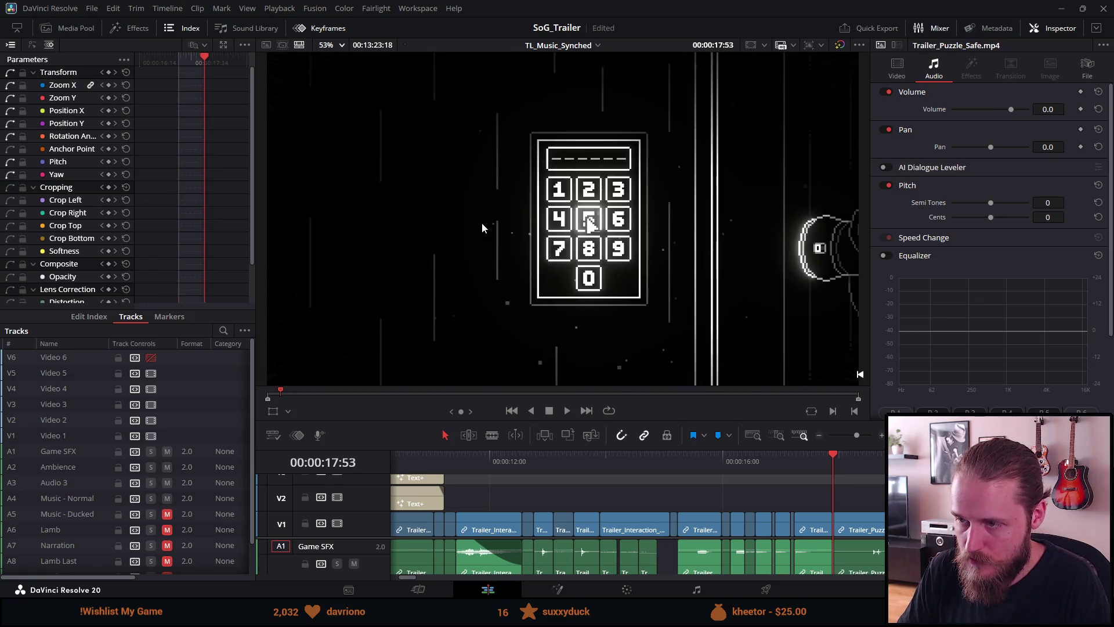
key("Right")
key("space")
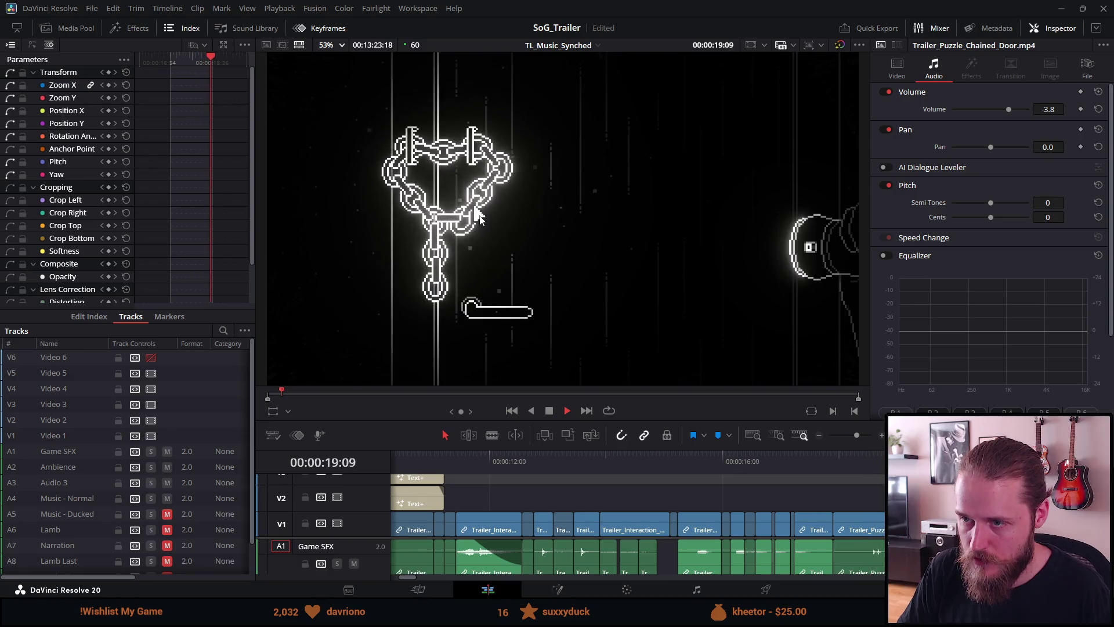
key("space")
Step: Replay the chained-door shot from its start, then return to the Unity editor
left_click(836, 454)
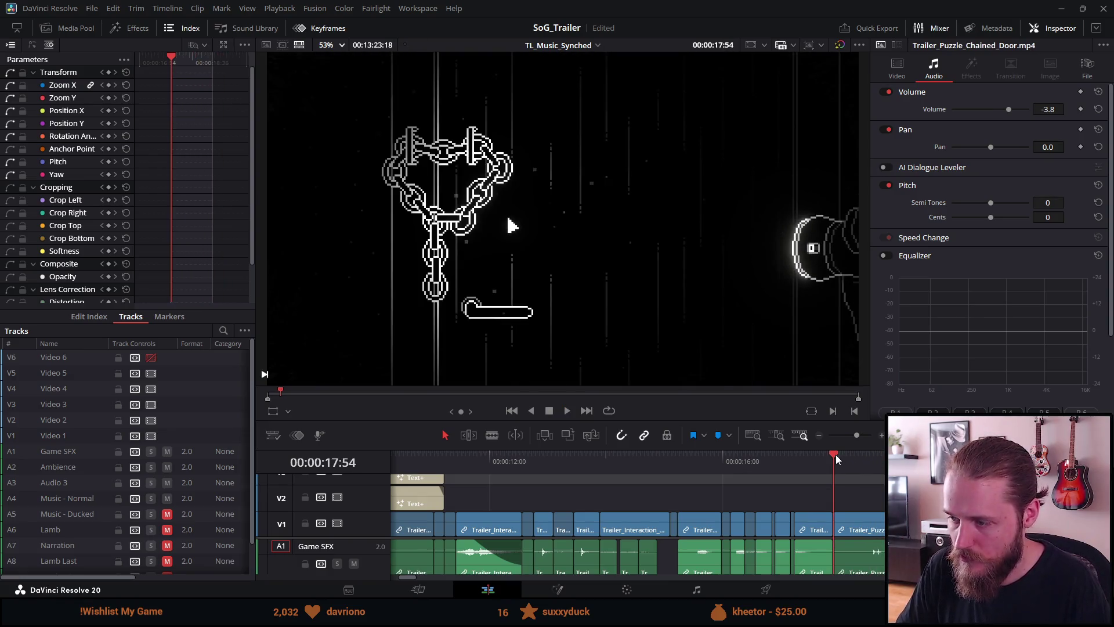
key("space")
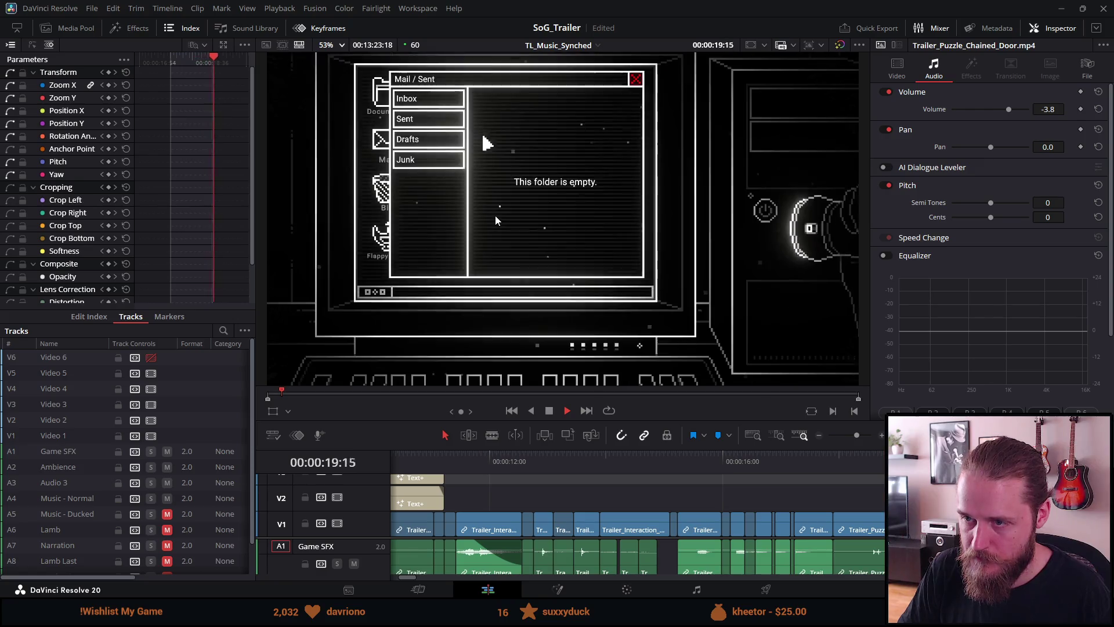
key("space")
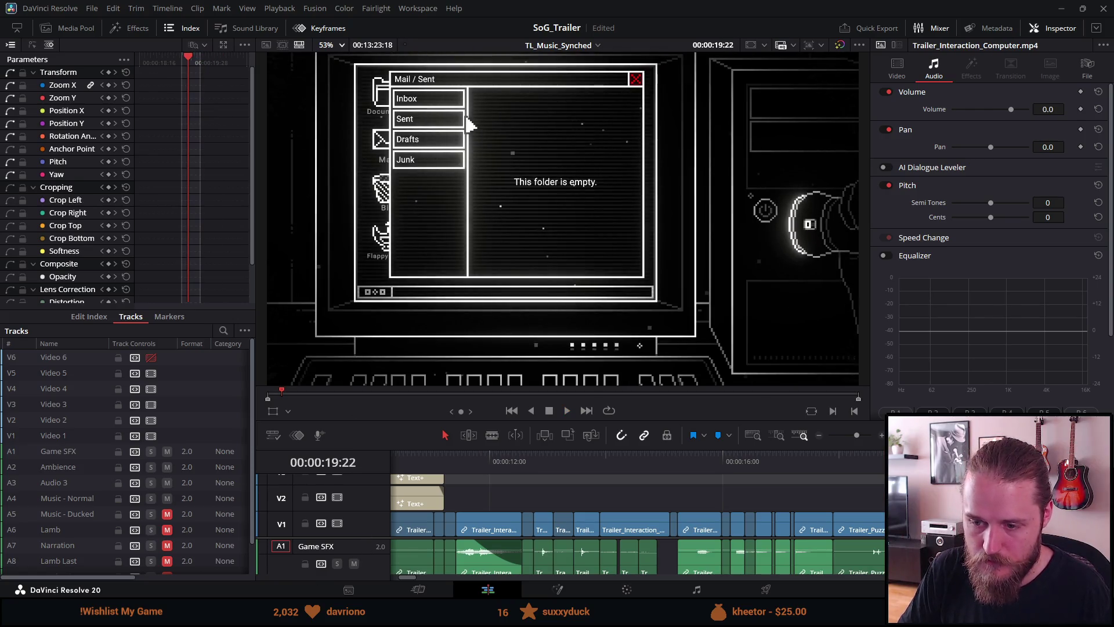
key("alt+Tab")
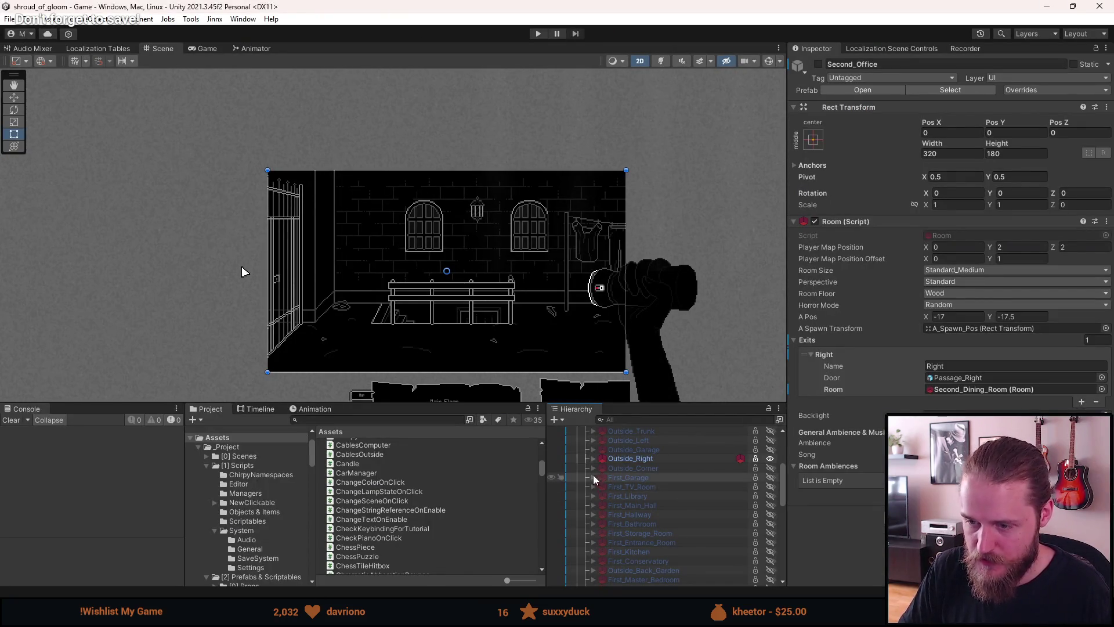
Step: Select the Outside_Right room under Rooms and scroll the Hierarchy to check its position
left_click(649, 460)
scroll(649, 475, "down", 1)
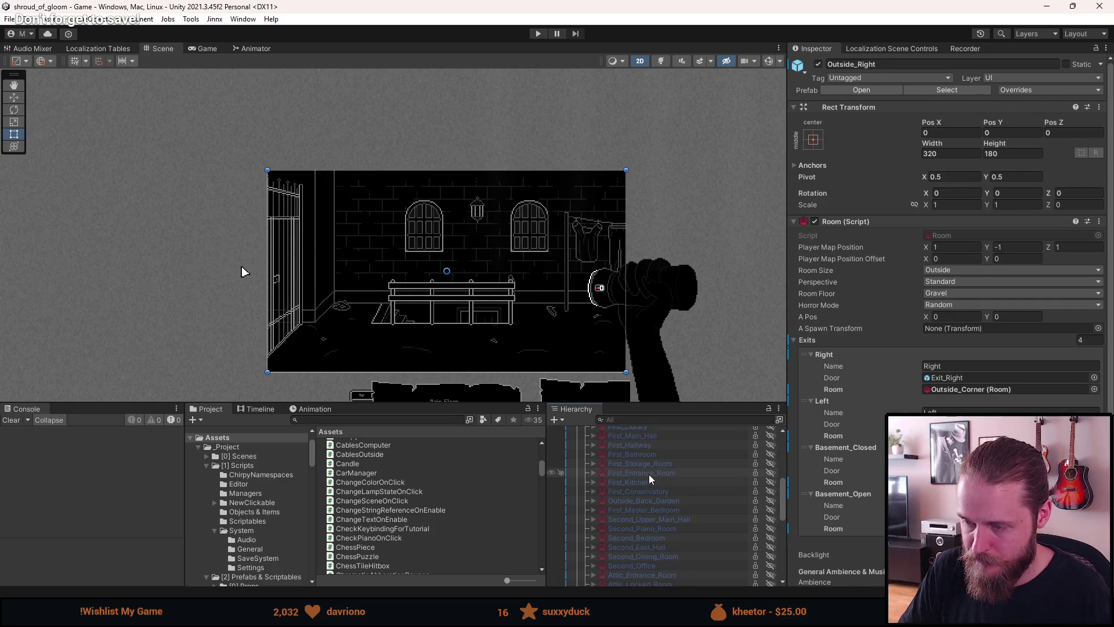
scroll(649, 475, "up", 4)
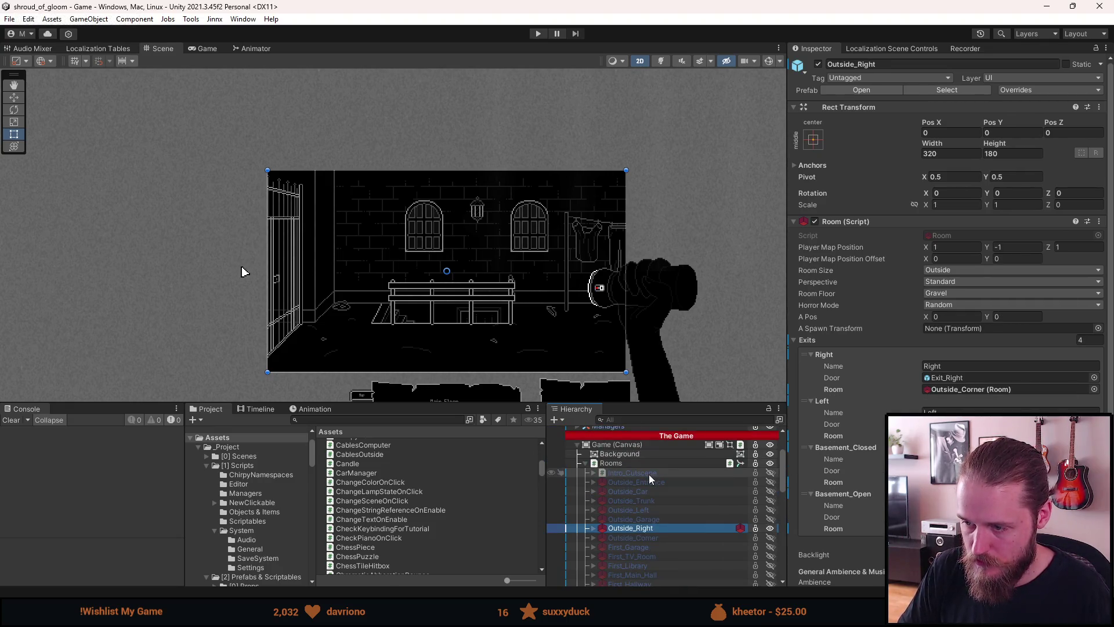
scroll(649, 475, "down", 1)
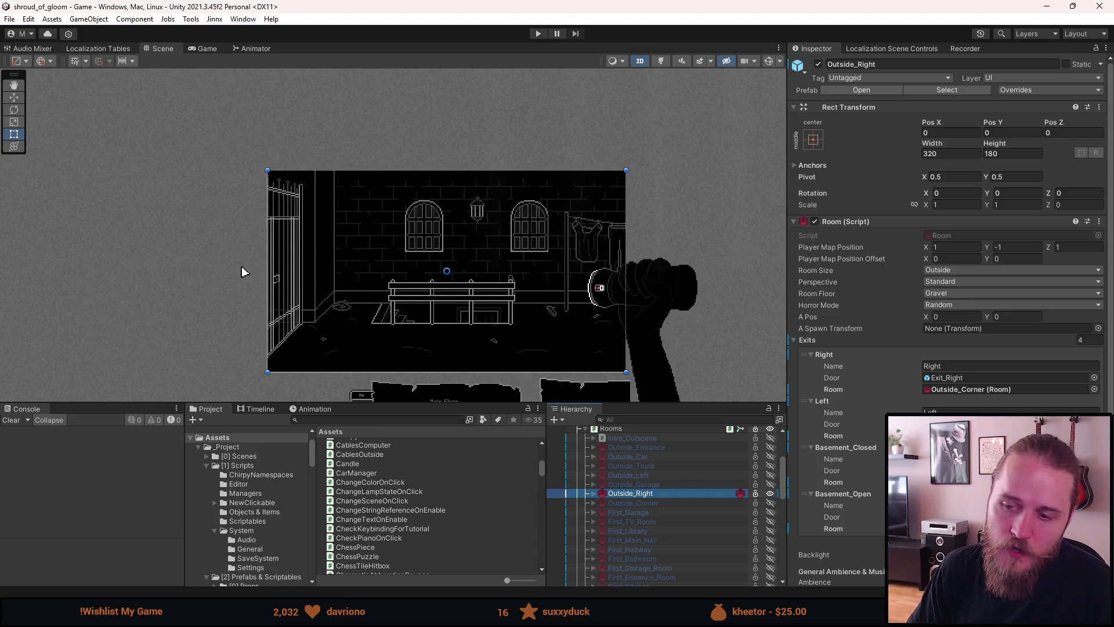
Step: Clear the console log and pan the Scene view across the room
left_click(15, 423)
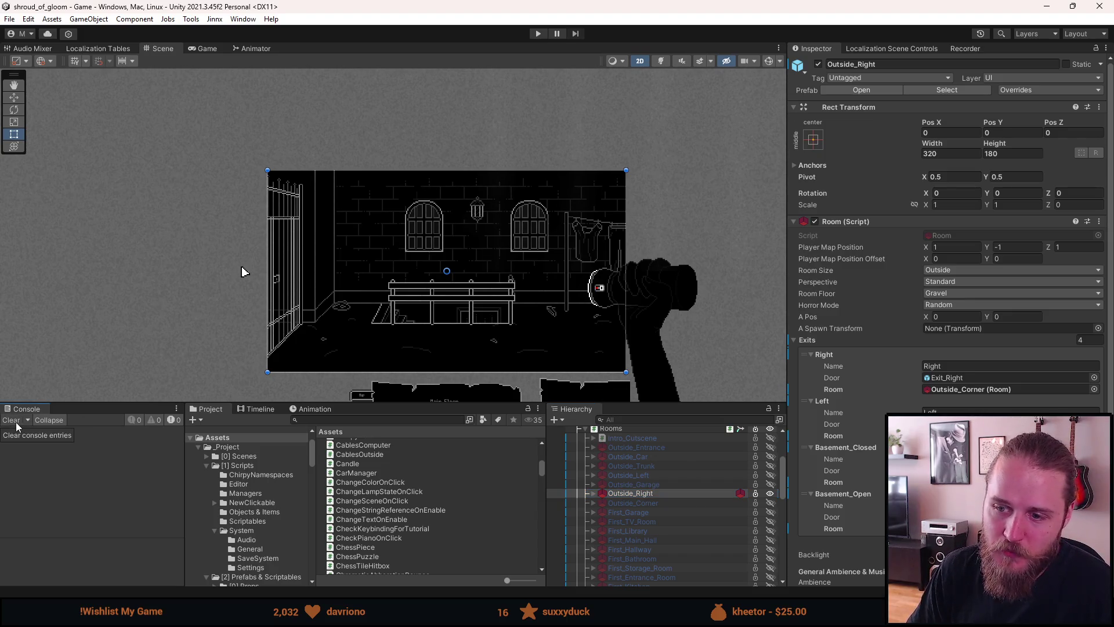
scroll(521, 352, "up", 3)
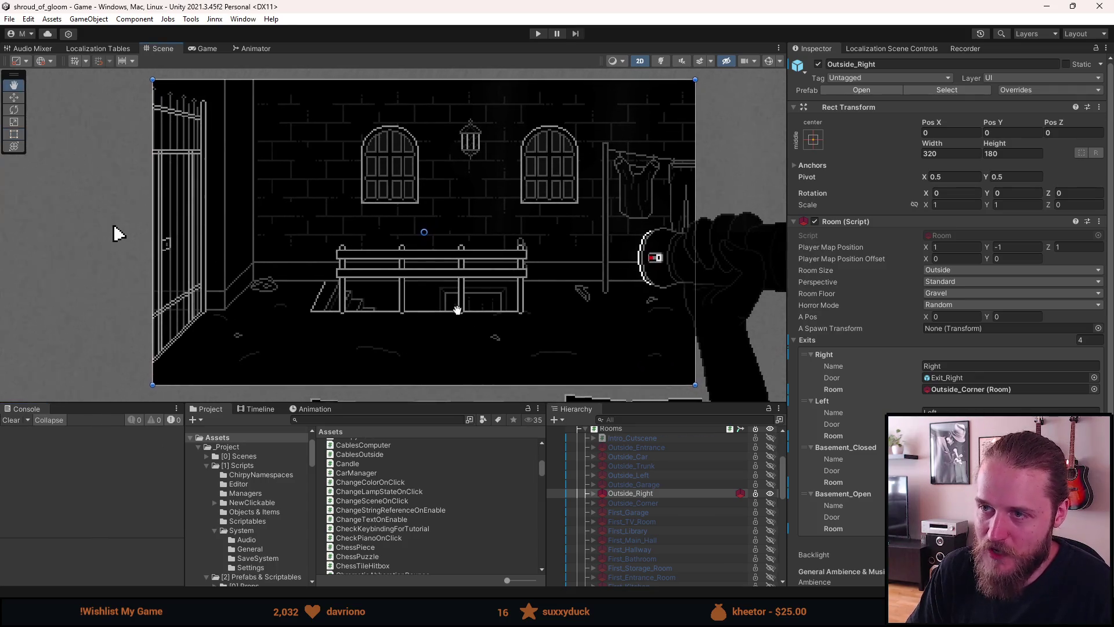
left_click_drag(455, 311, 446, 313)
key("t")
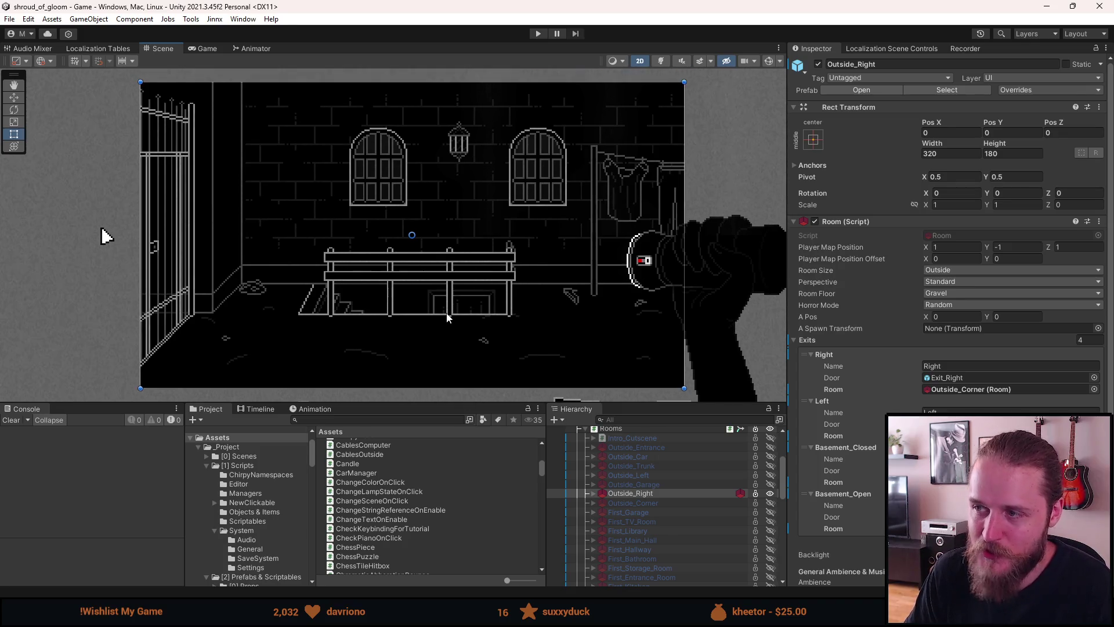
key("q")
left_click_drag(455, 303, 441, 297)
key("t")
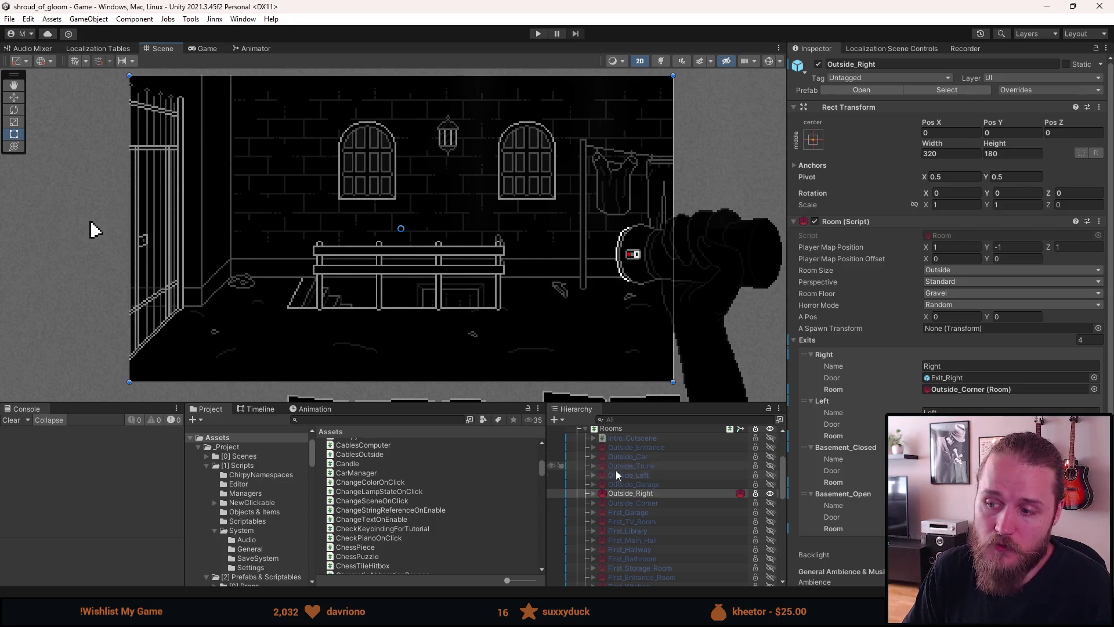
Step: Select the Outside_Garage room and move in to the chained door handle close-up
left_click(633, 484)
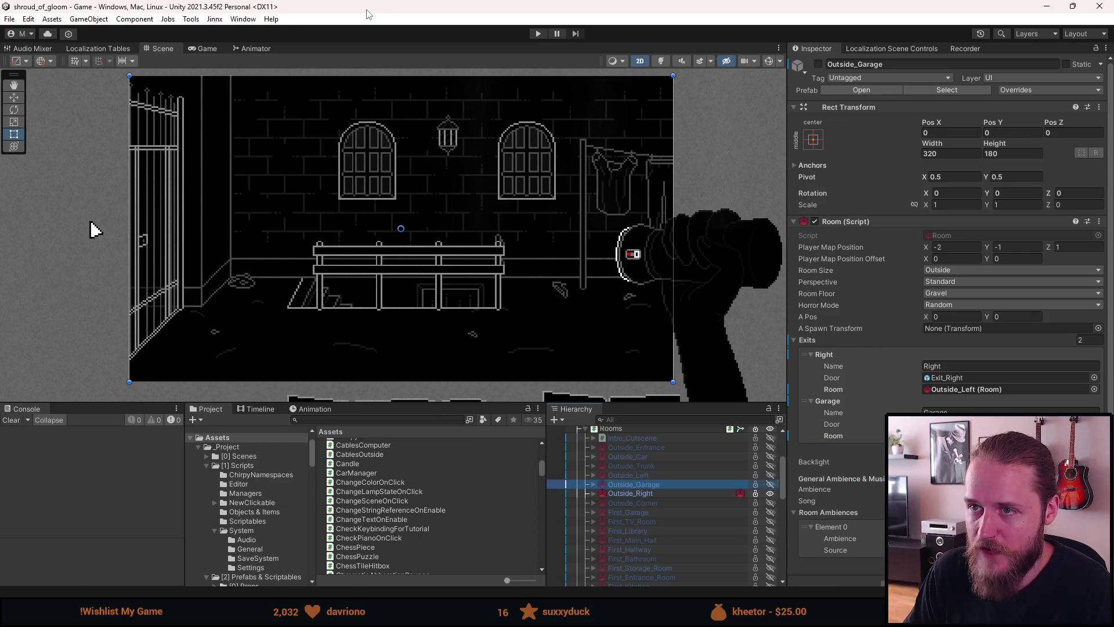
left_click_drag(423, 228, 426, 243)
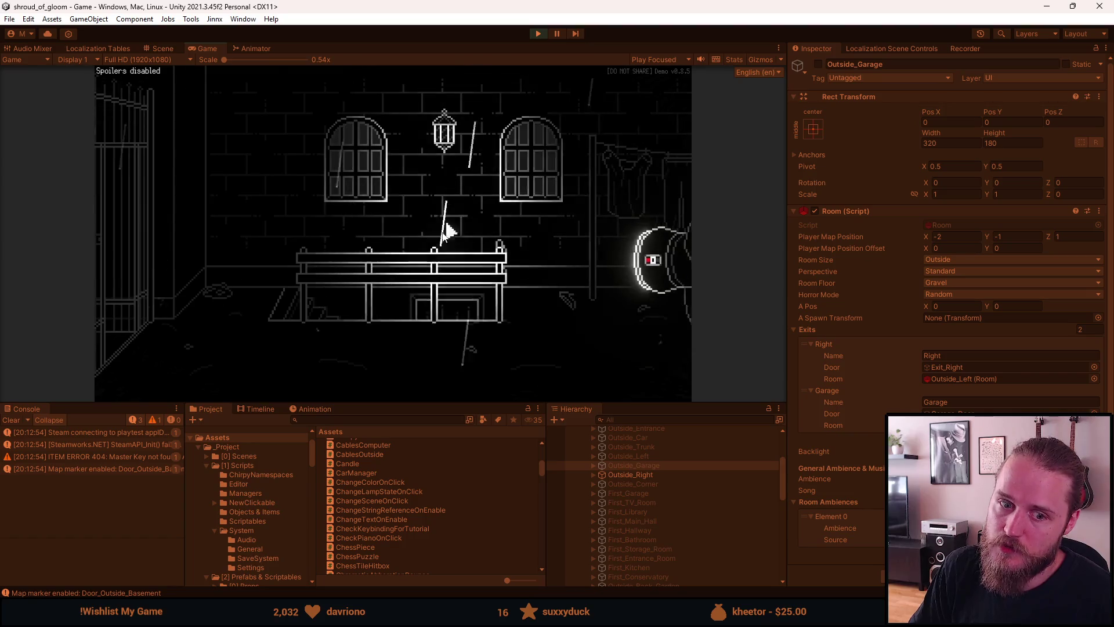
left_click(443, 273)
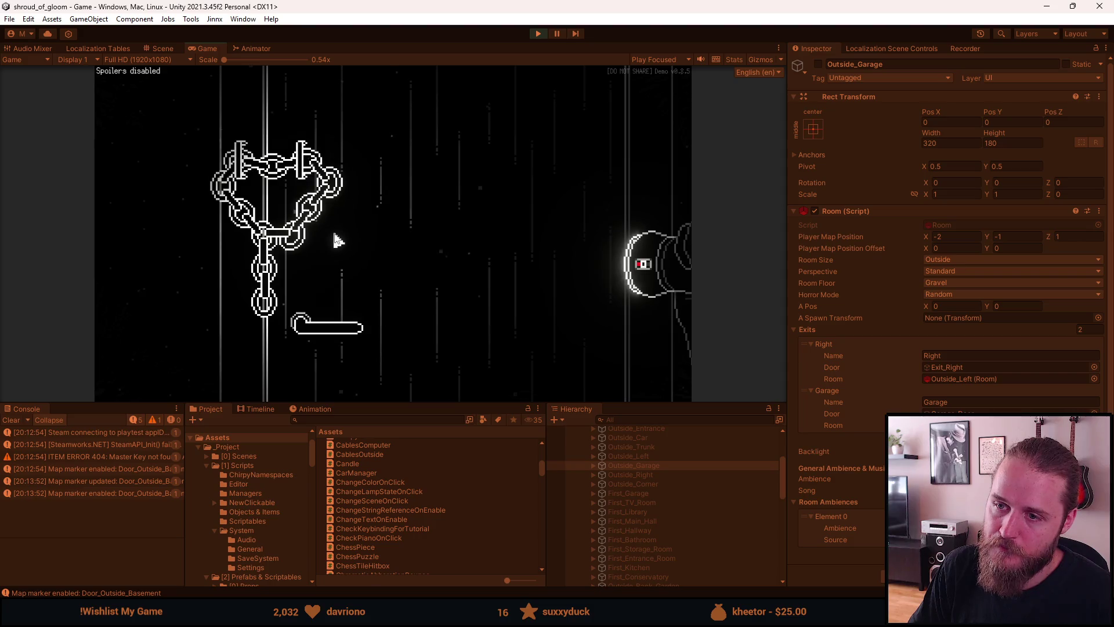
Step: Turn on Recording Mode and add all tools and components with the F1 developer tools
mouse_move(181, 367)
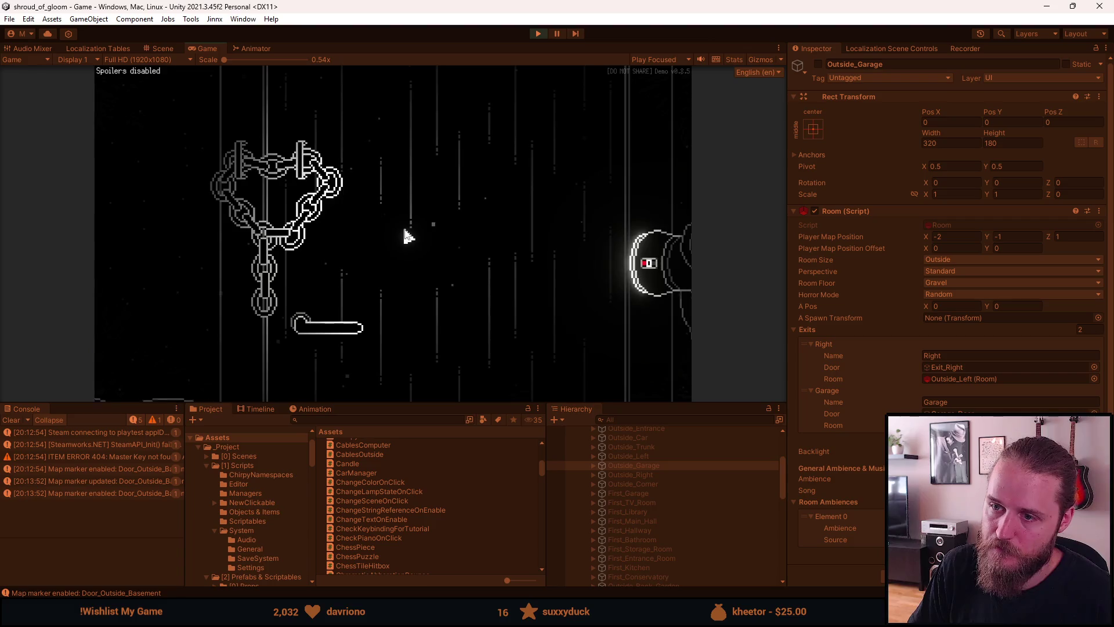
key("F1")
left_click(356, 262)
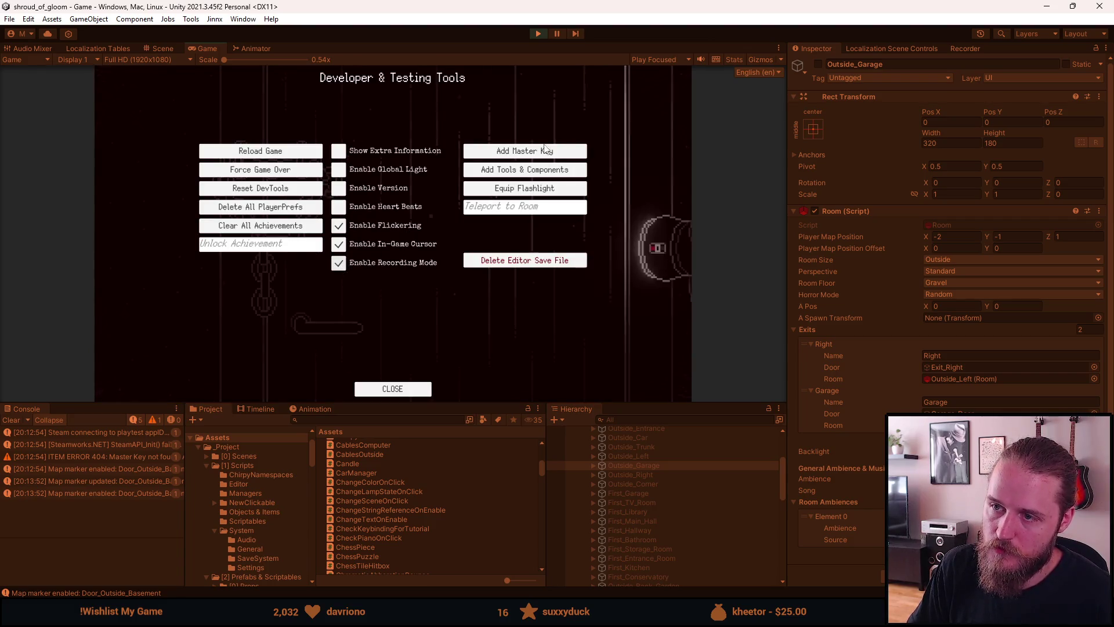
left_click(531, 169)
key("F1")
mouse_move(218, 386)
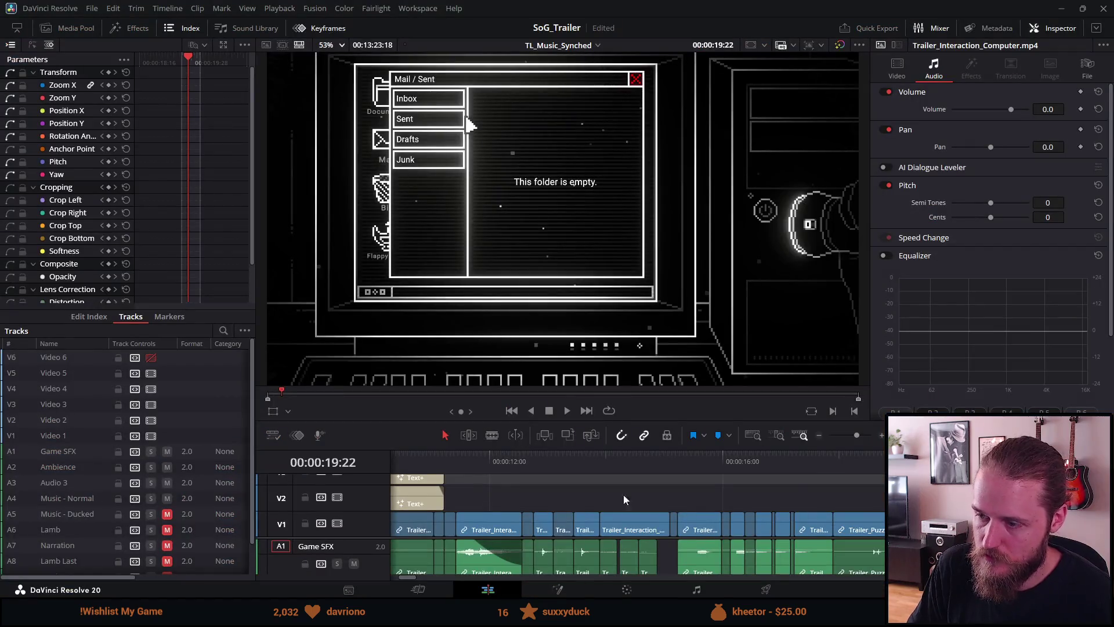
Step: Scrub the trailer back to the keypad shot, then remove the chains from the door handle in Unity
mouse_move(865, 460)
left_mouse_down()
mouse_move(756, 465)
mouse_move(831, 470)
left_mouse_up()
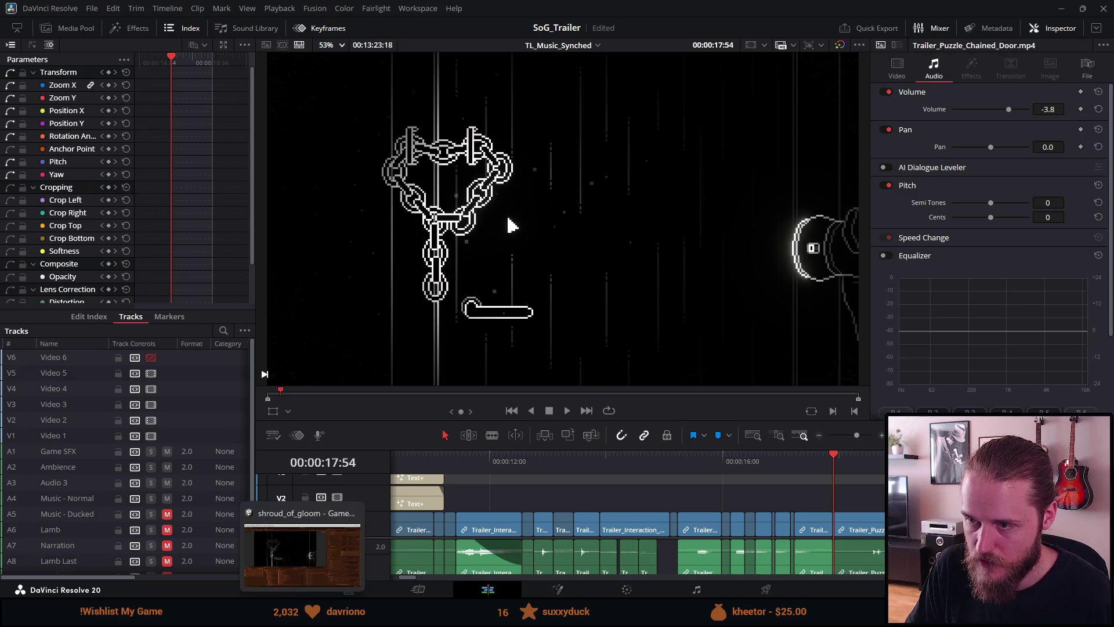
left_click(302, 614)
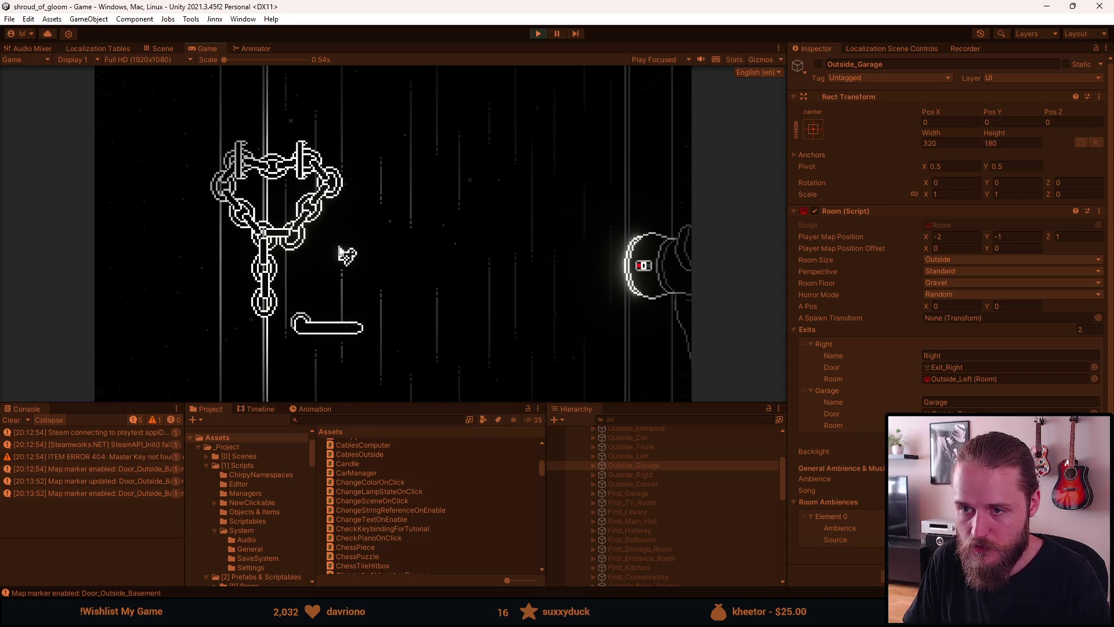
left_click(286, 243)
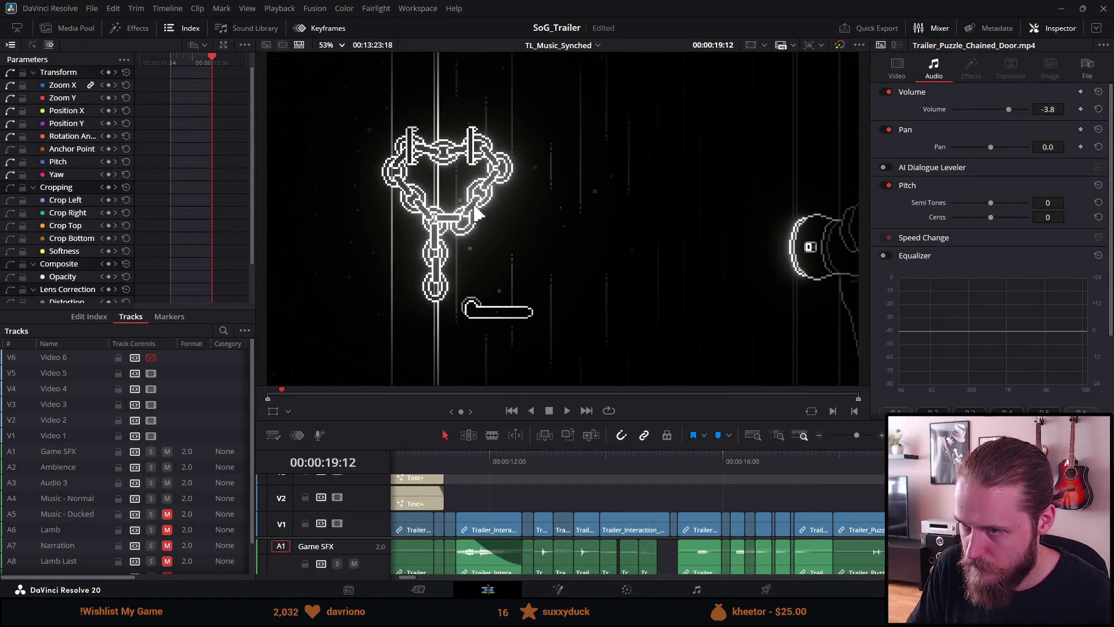
Step: Play the chained-door shot again, then reset the game's developer testing tools in Unity
key("Left")
key("Left")
key("Left")
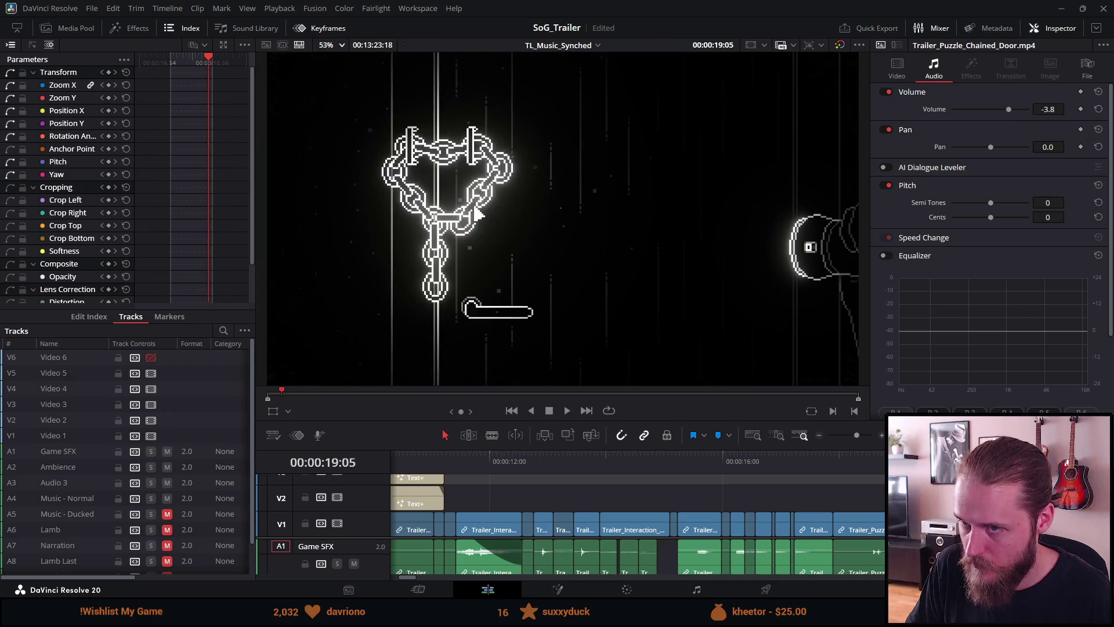
key("slash")
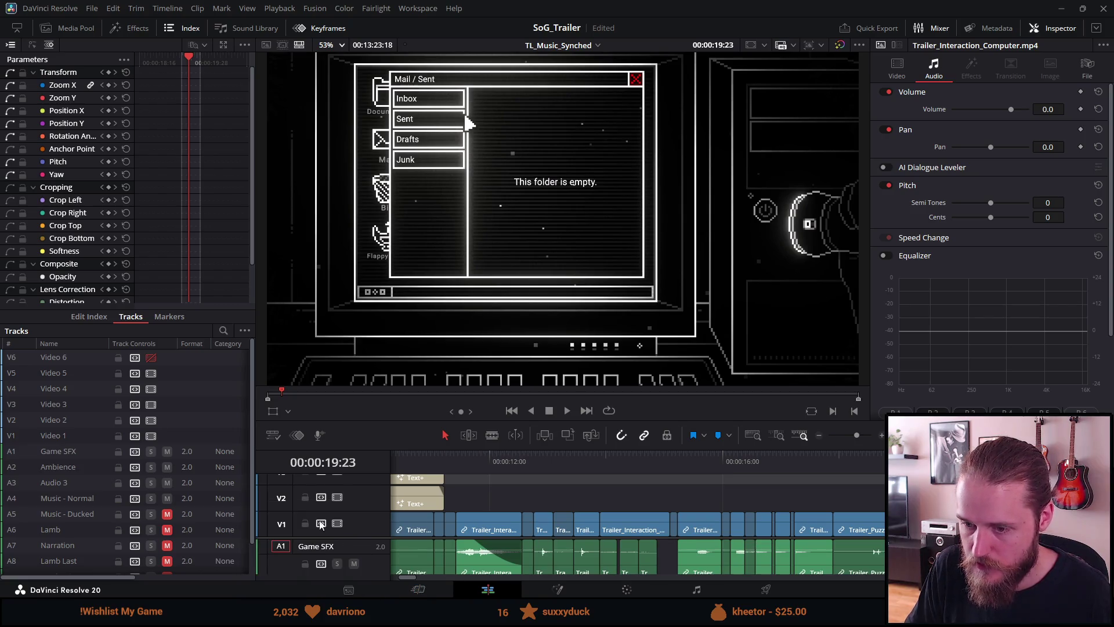
key("alt+Tab")
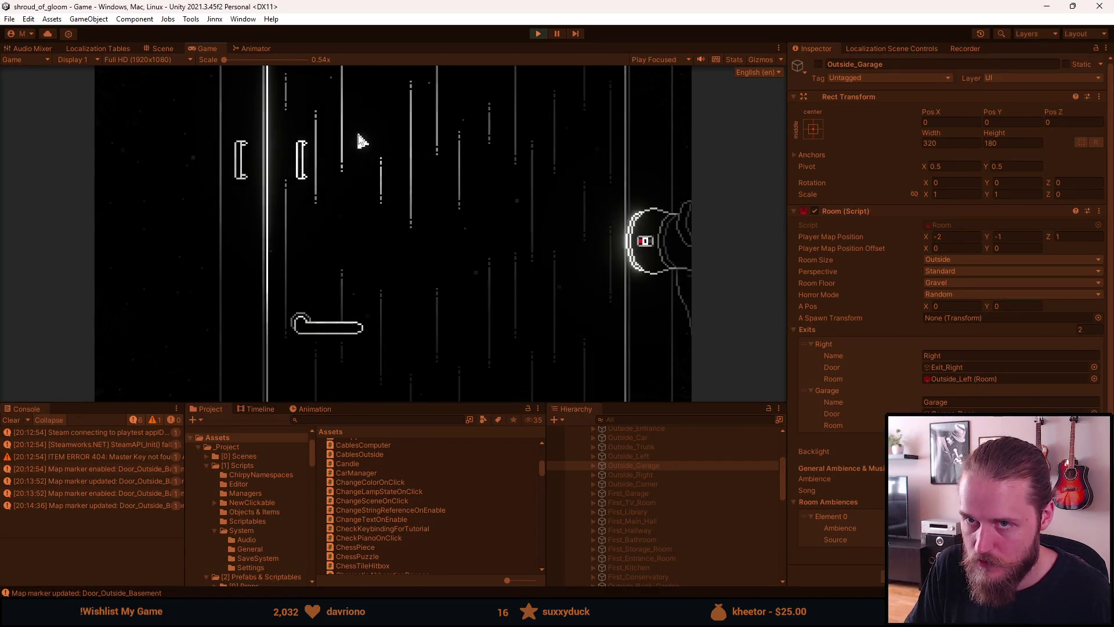
left_click(305, 188)
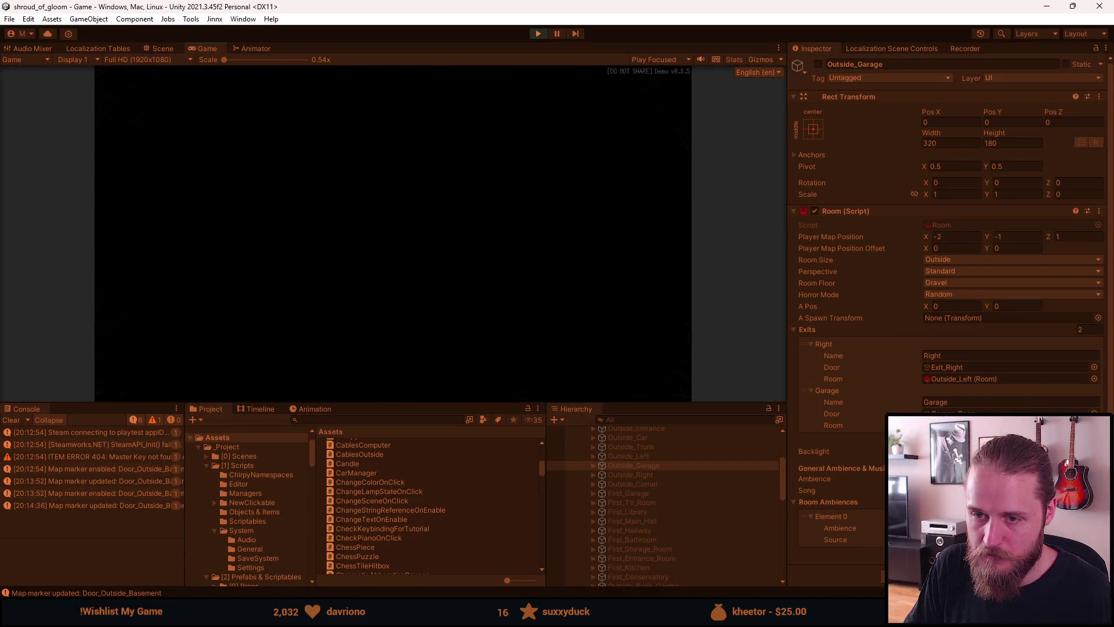
Step: Turn off the Version and Heart Beats displays and add all tools and components
key("F1")
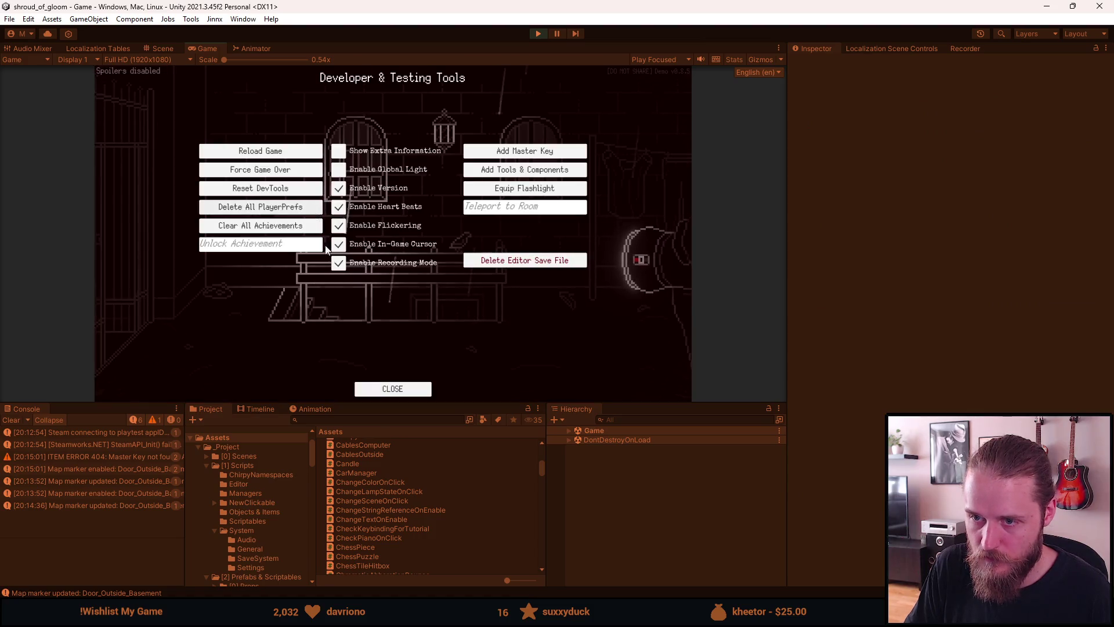
left_click(338, 188)
left_click(338, 207)
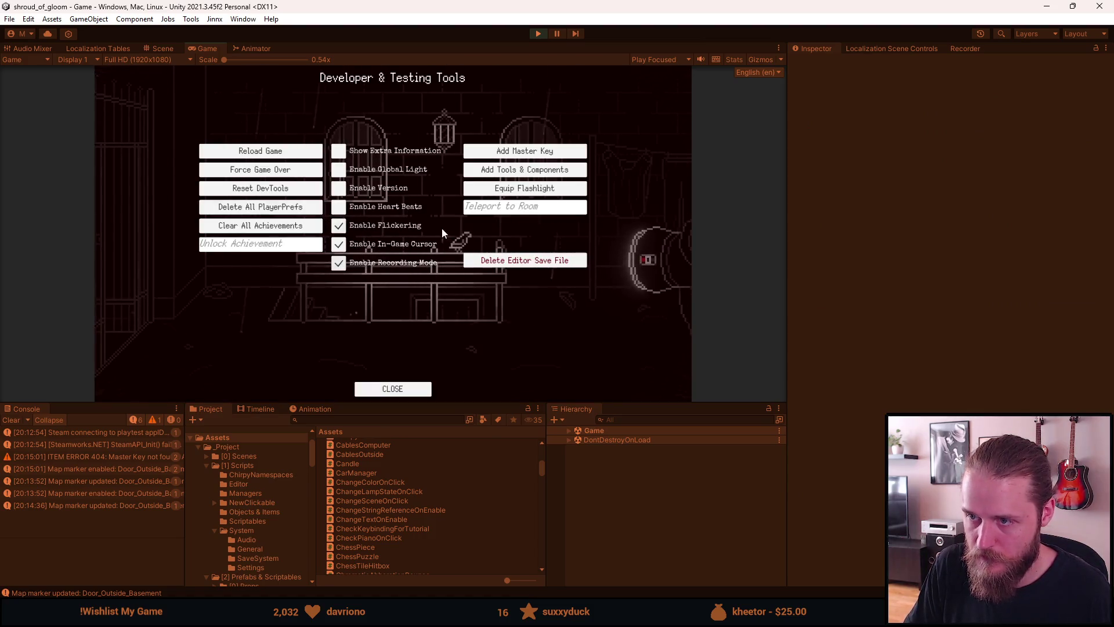
key("F1")
key("F1")
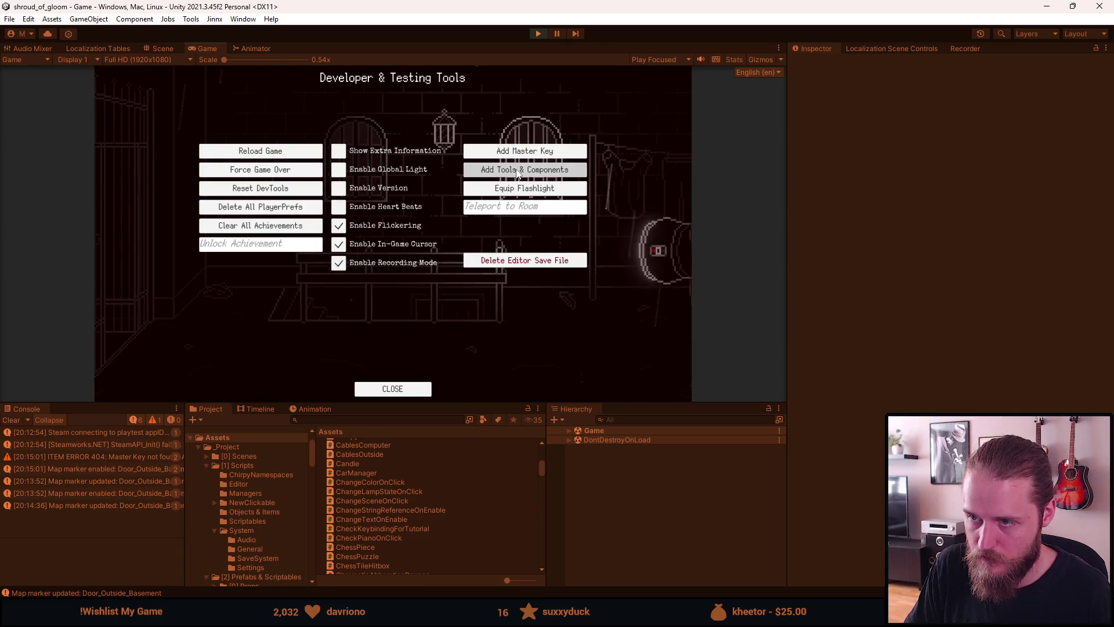
left_click(518, 173)
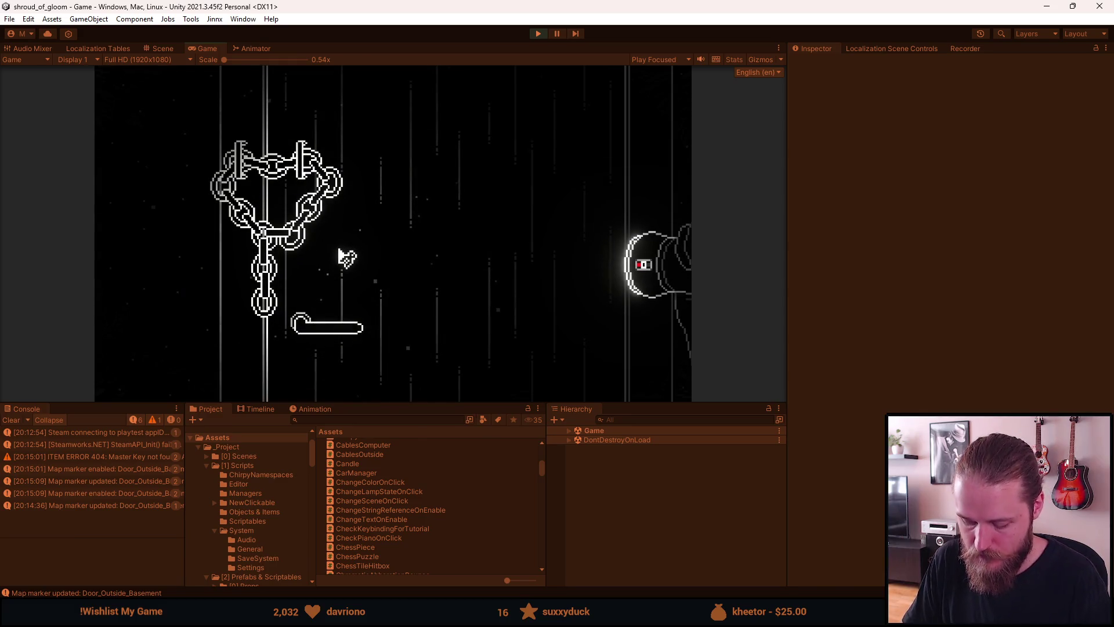
Step: Click the chain to break it off the door in the running game
left_click(285, 242)
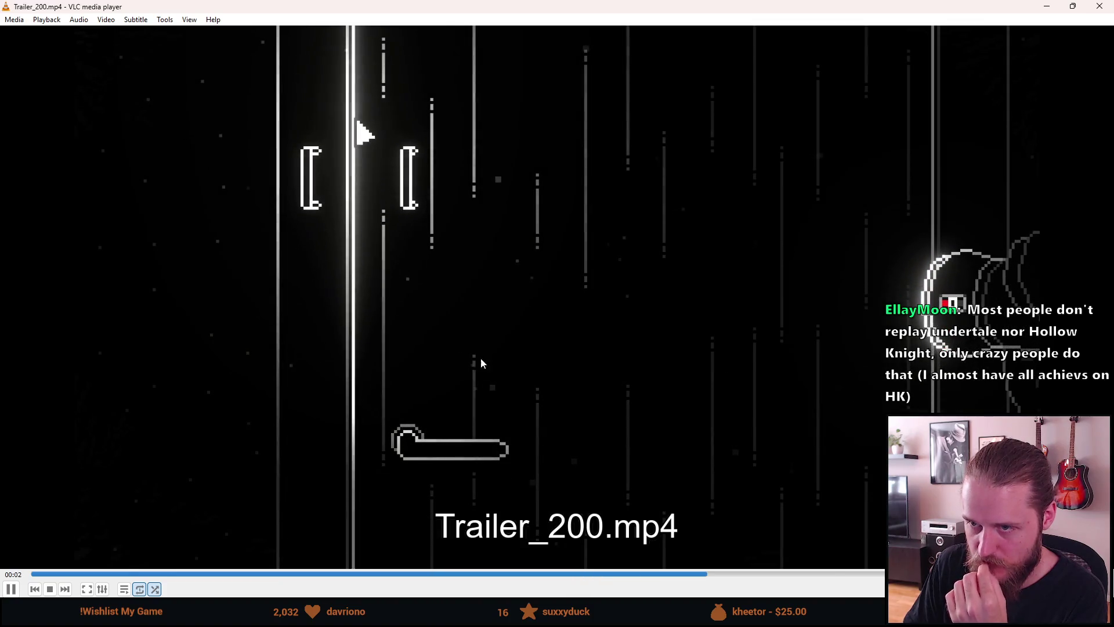
Step: Close the Trailer_200.mp4 playback window in VLC
left_click(1105, 13)
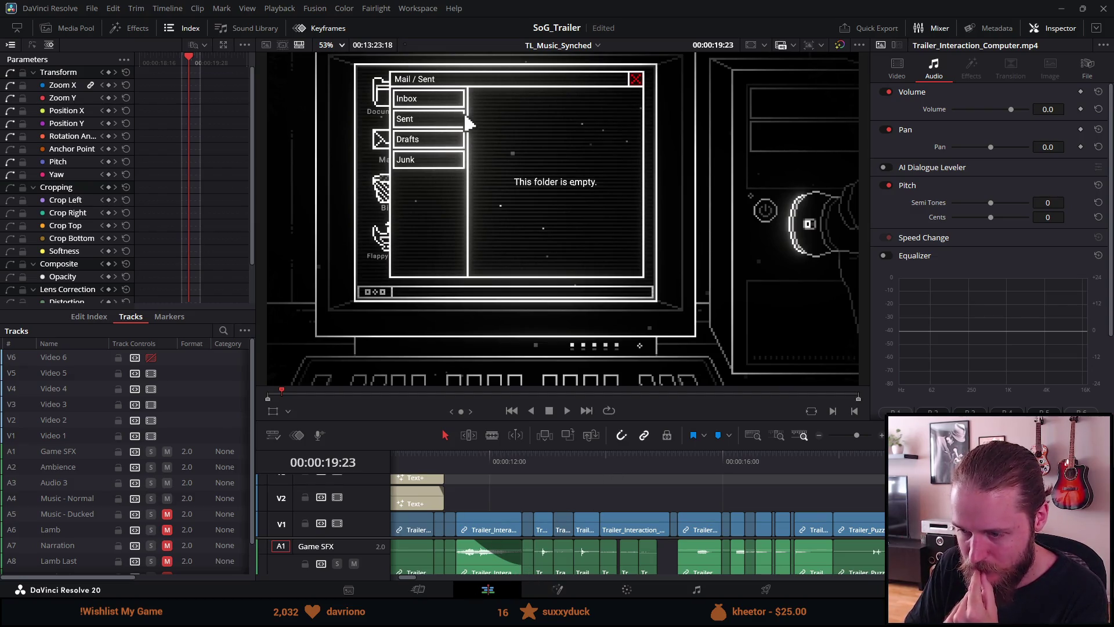
Step: Fit the whole SoG_Trailer sequence on the timeline and jump to the chained-door clip at 00:00:18:53
mouse_move(456, 626)
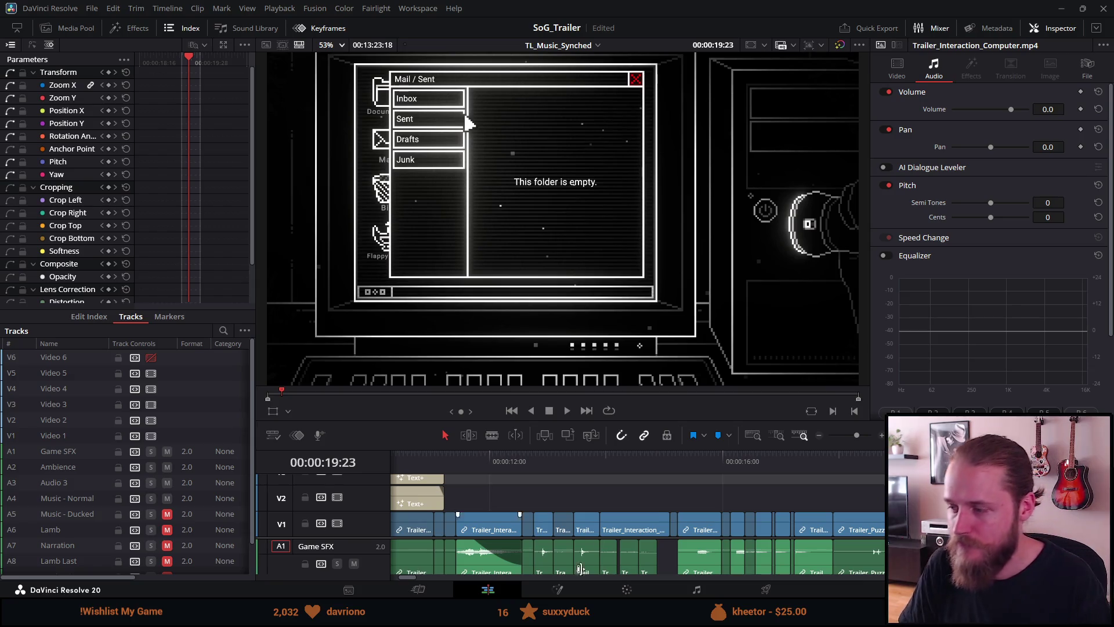
key("shift+z")
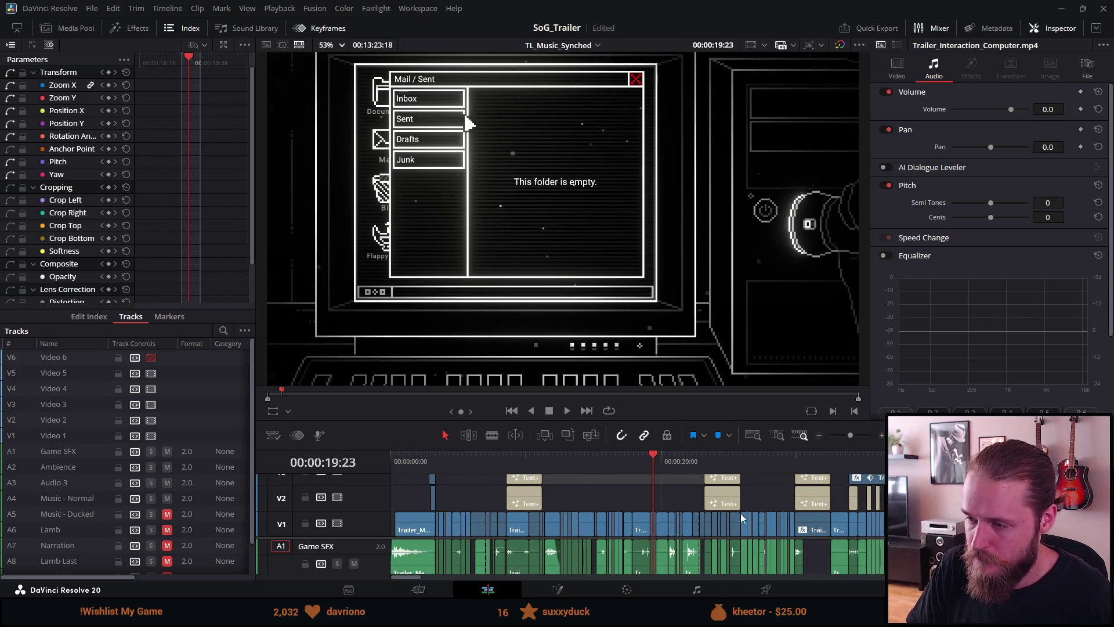
left_click(646, 458)
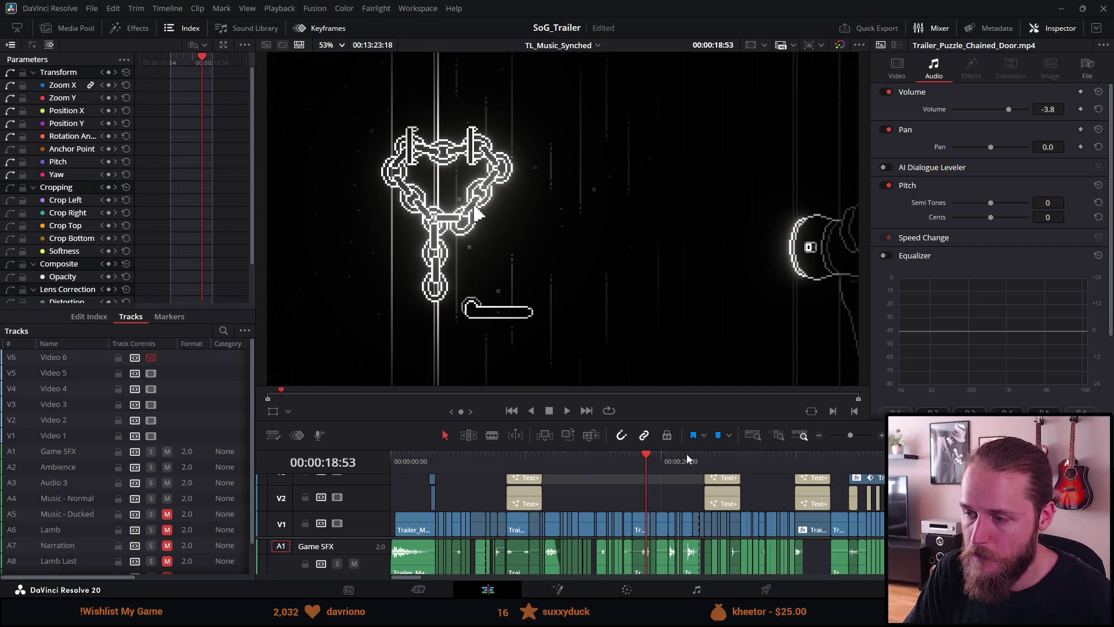
Step: Step frame by frame across the cut from the chained-door shot into the computer mail shot
mouse_move(646, 458)
left_mouse_down()
mouse_move(673, 459)
mouse_move(650, 457)
left_mouse_up()
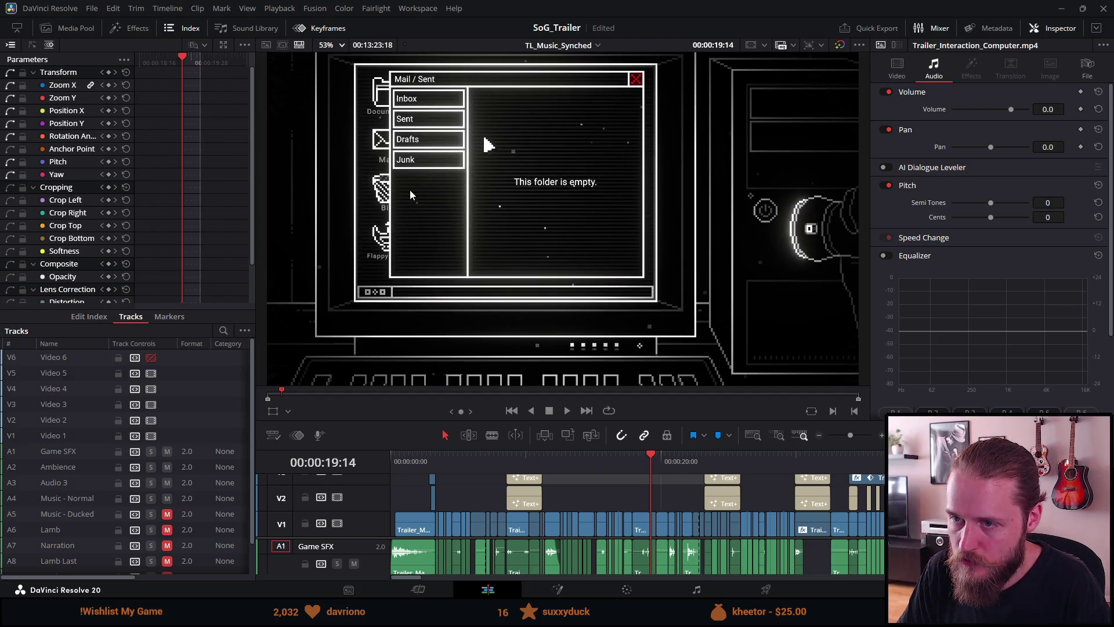
key("Left")
key("Right")
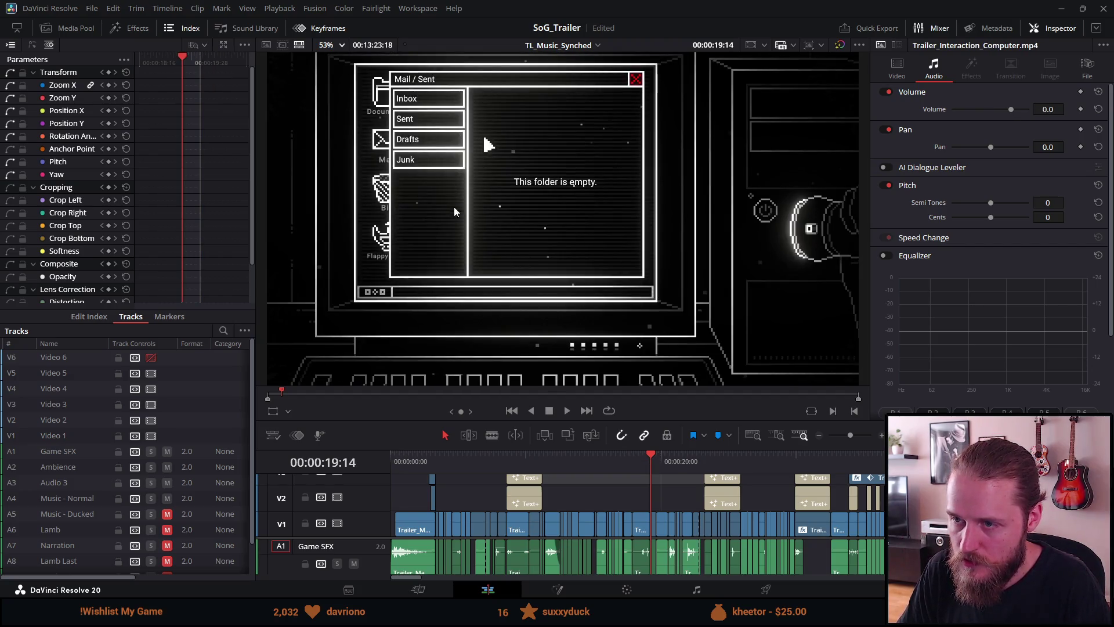
key("Left")
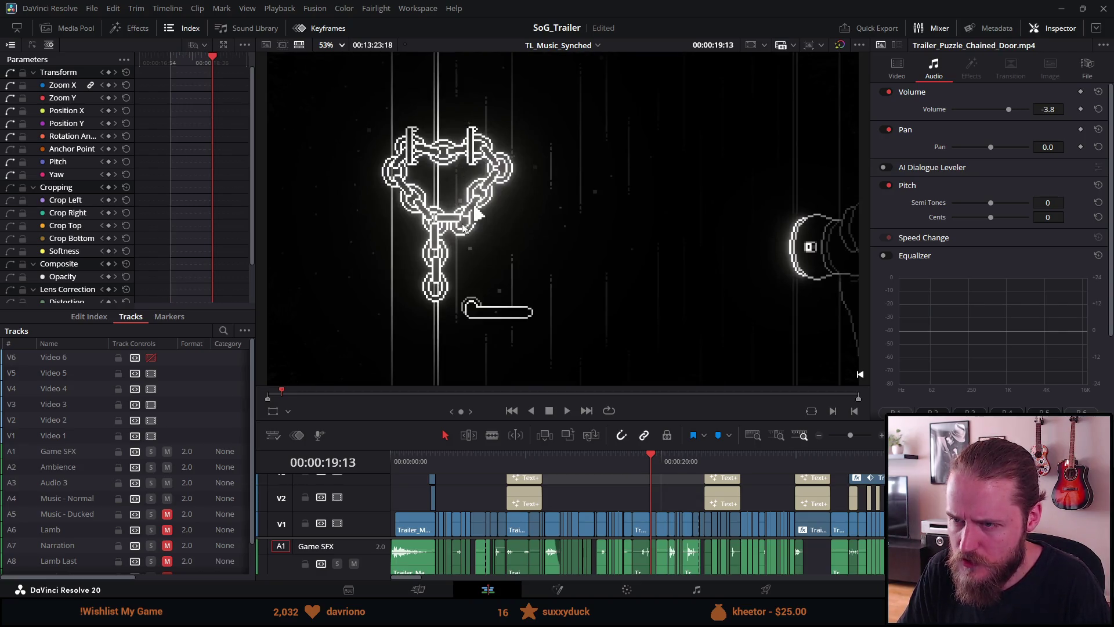
key("Right")
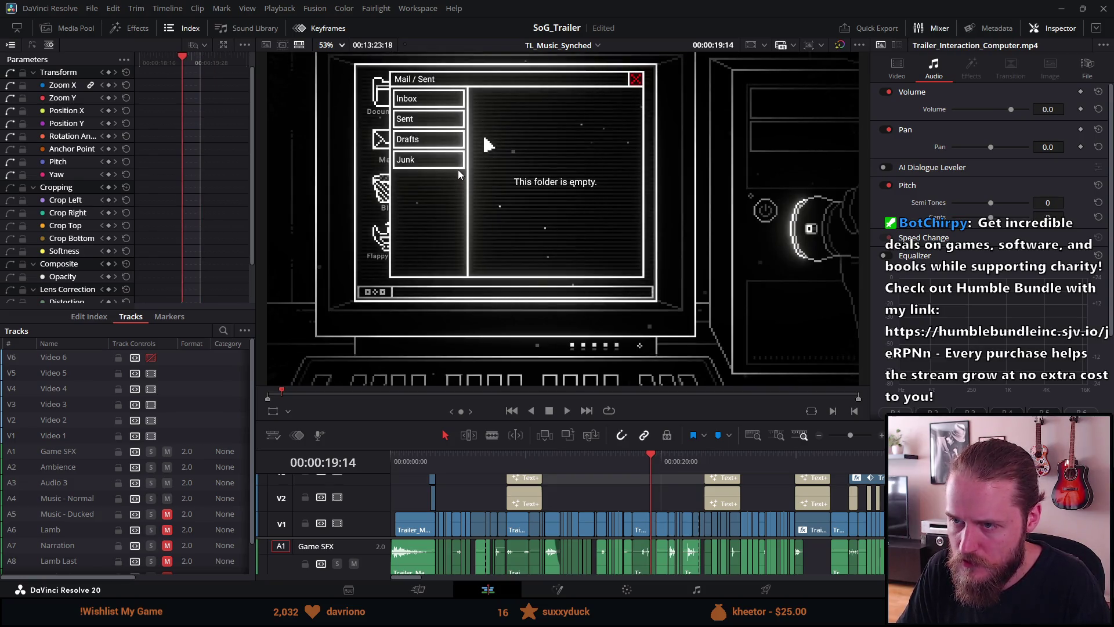
key("Left")
key("Right")
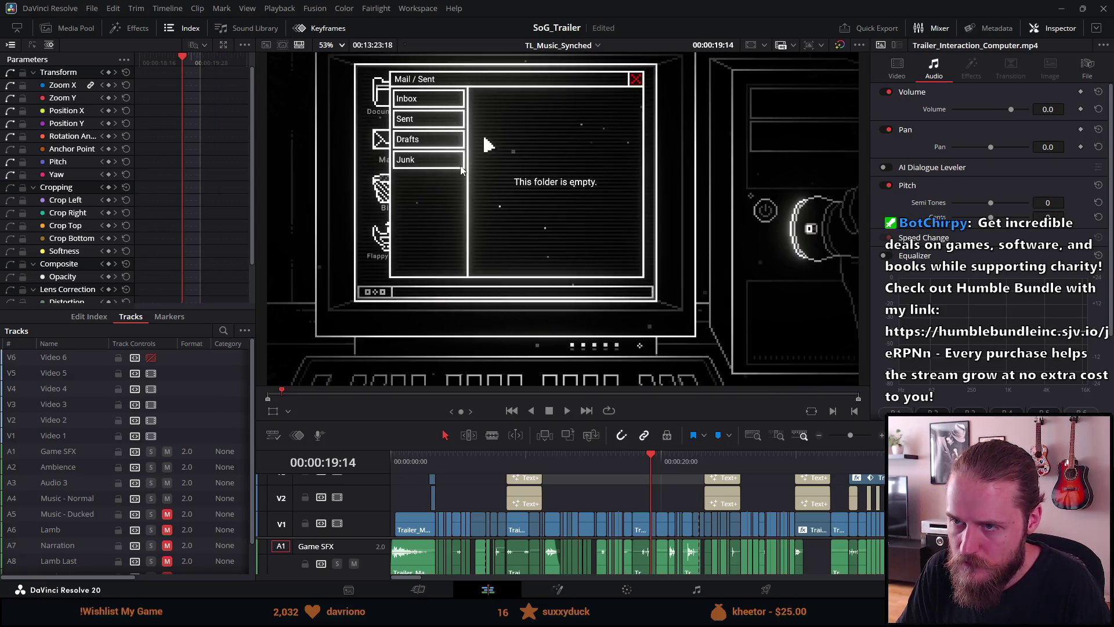
key("Right")
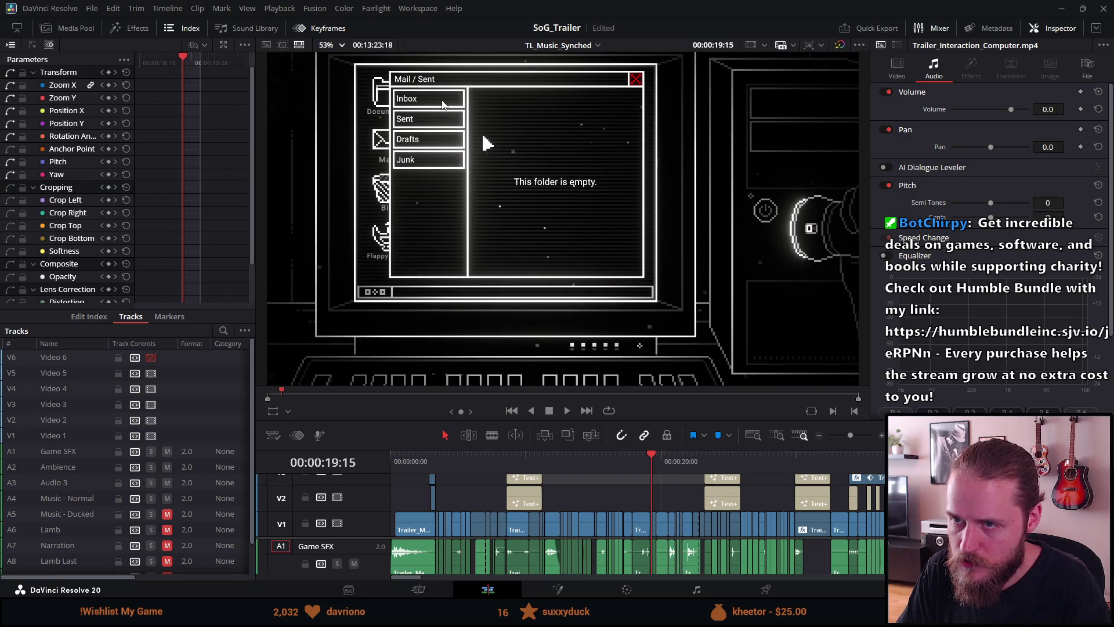
Step: Play through the mail clip, then step back and forth across the inbox-to-hall cut
key("space")
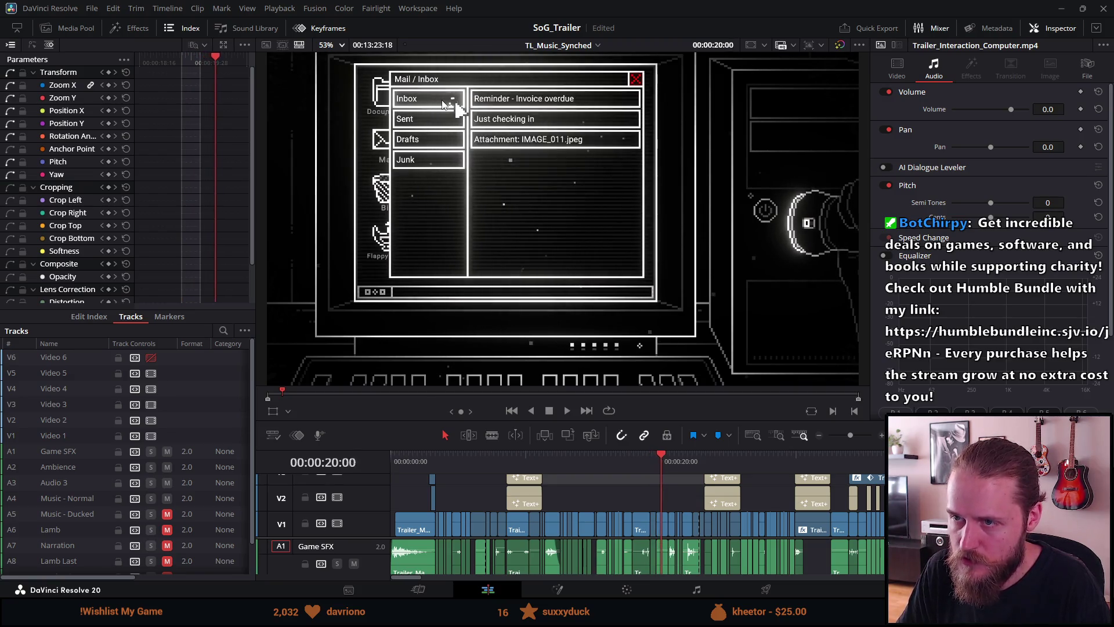
key("space")
key("Left")
key("Left")
key("Left")
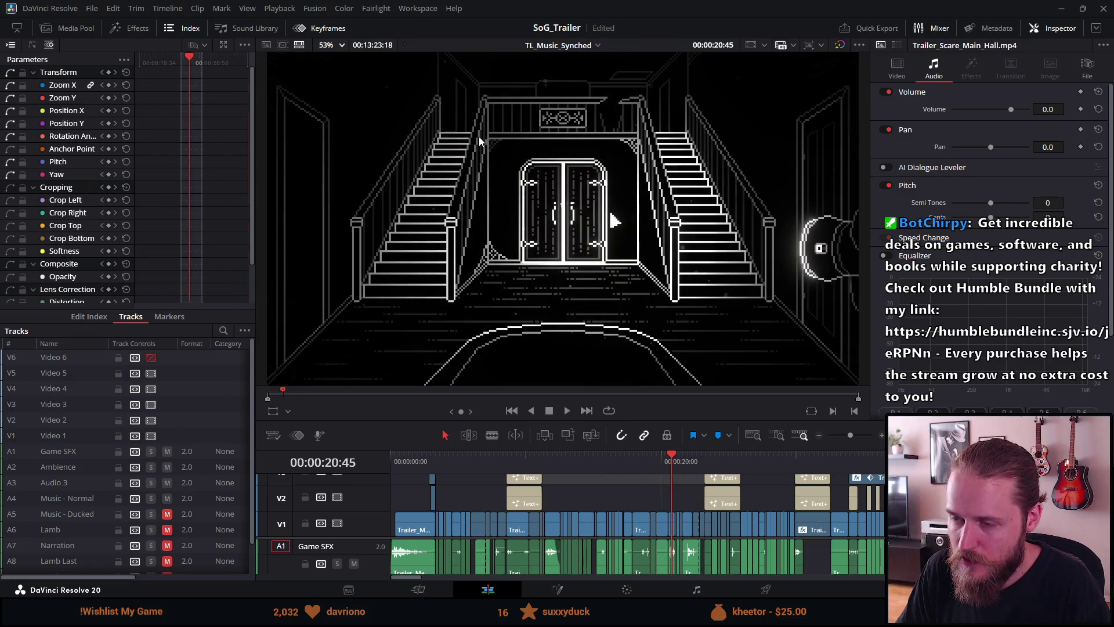
key("Left")
key("Left")
key("Left")
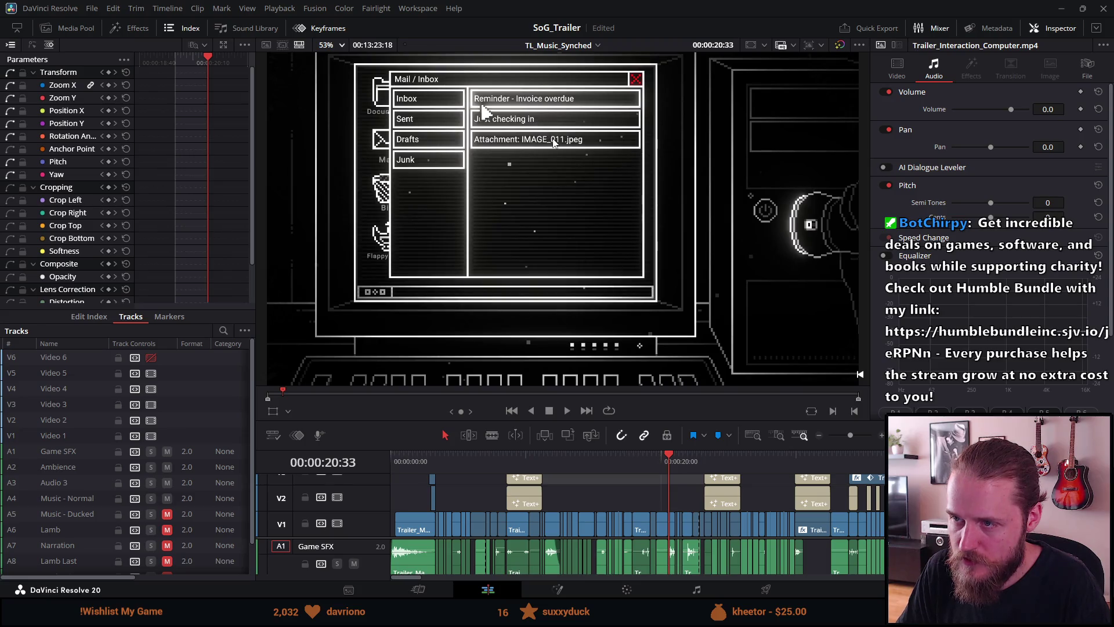
key("Right")
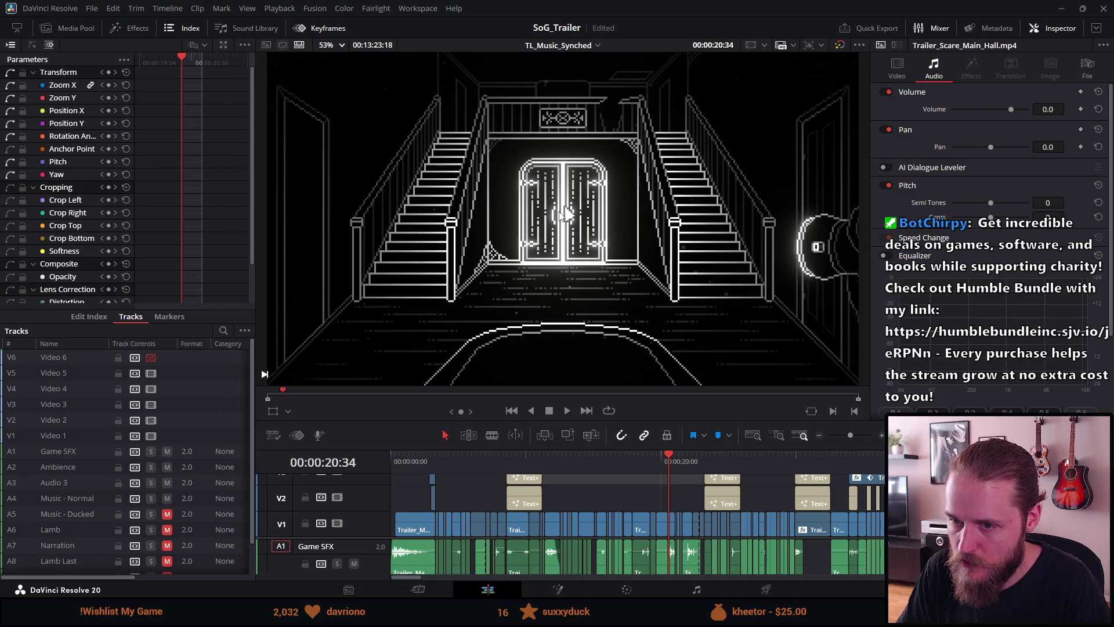
key("Left")
key("Right")
key("Left")
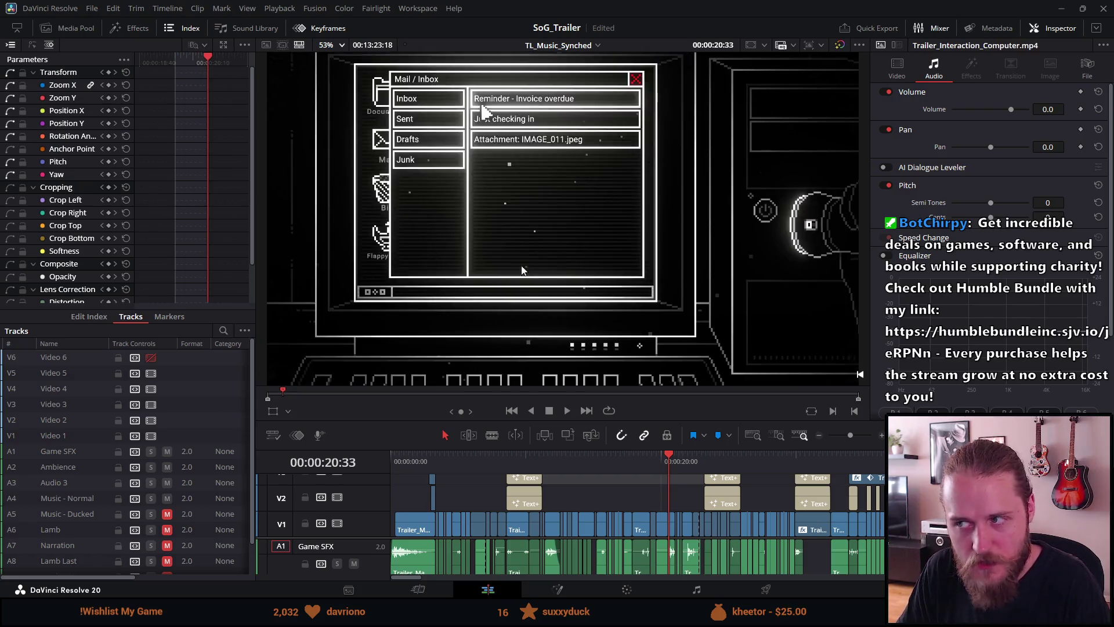
key("Left")
Step: Play backward to the chained-door clip and play forward from there
key("Up")
key("Up")
key("Up")
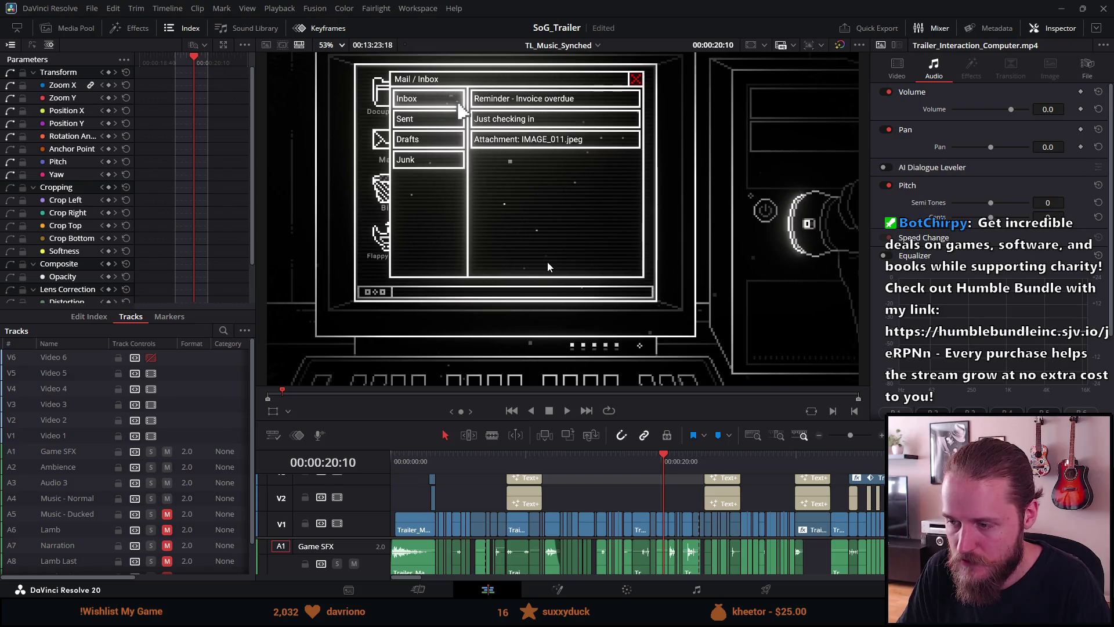
key("j")
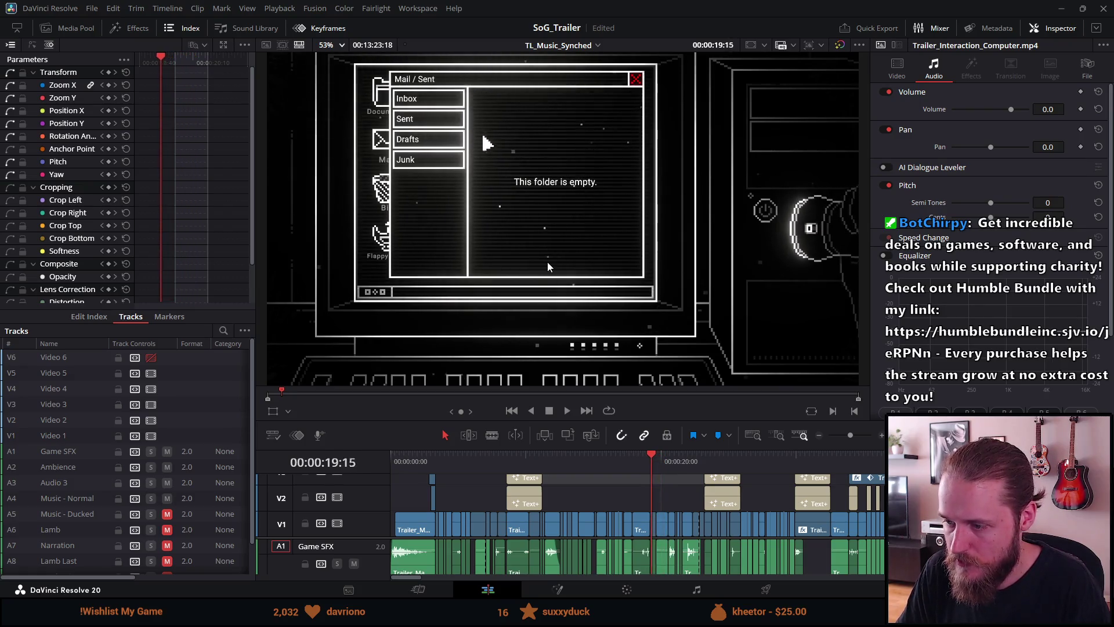
left_click(650, 463)
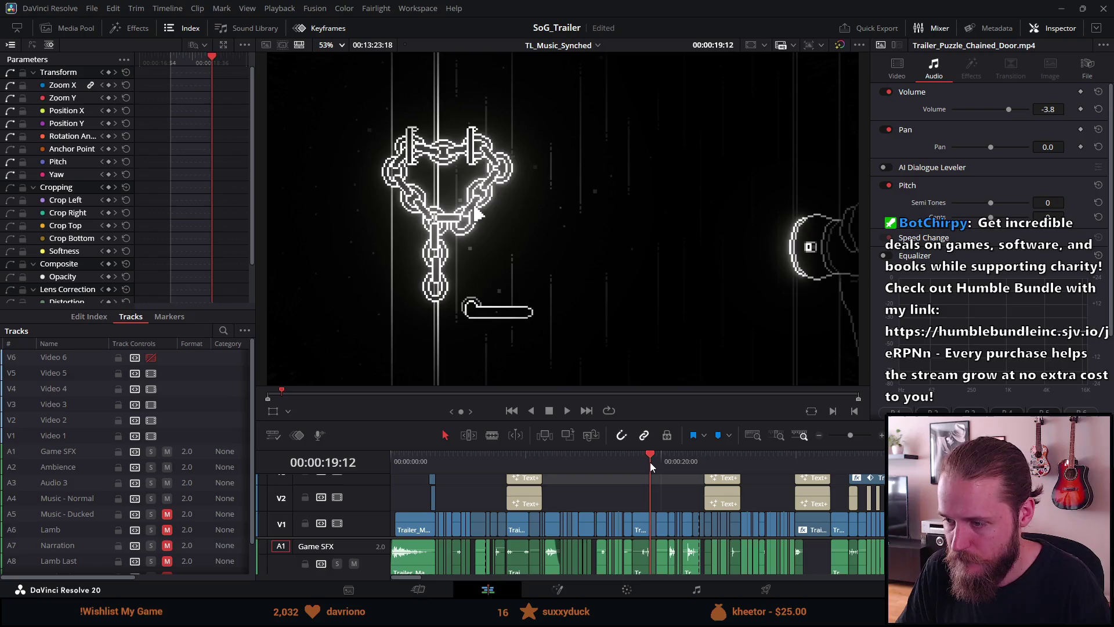
key("space")
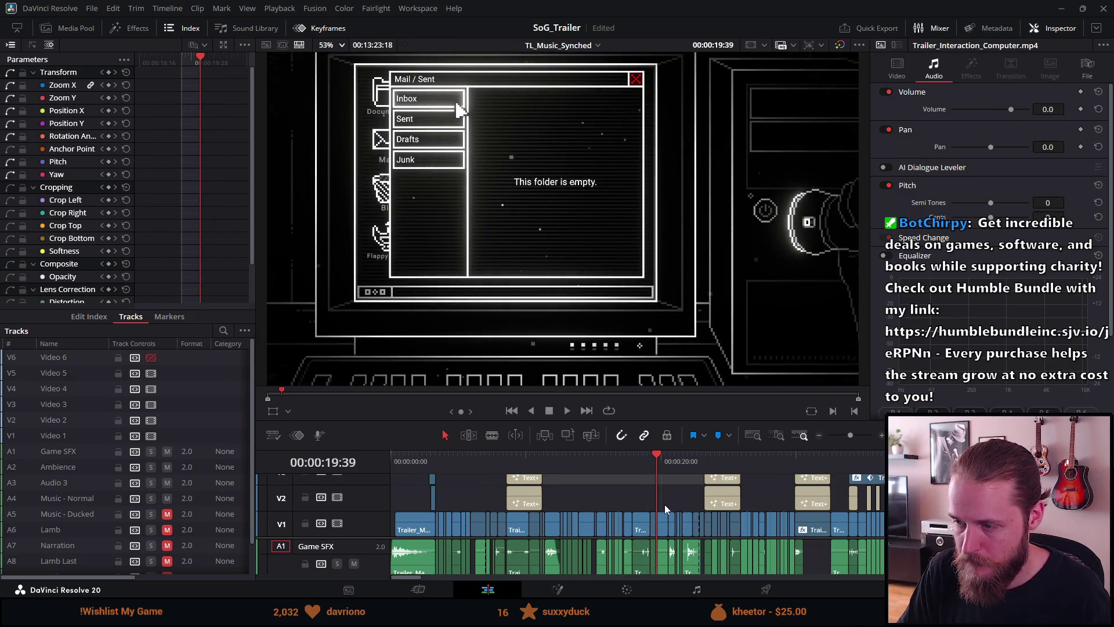
Step: Play the zoomed timeline from 19:12 on the chained-door clip to about 21:00, then return to Unity
scroll(664, 503, "up", 3)
left_click(657, 466)
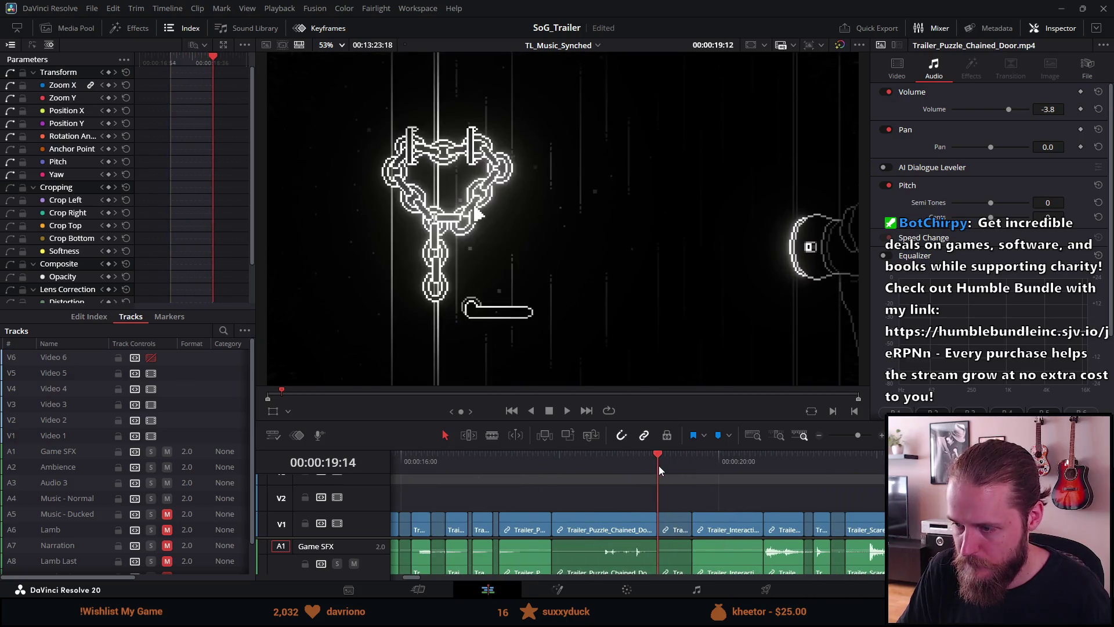
key("space")
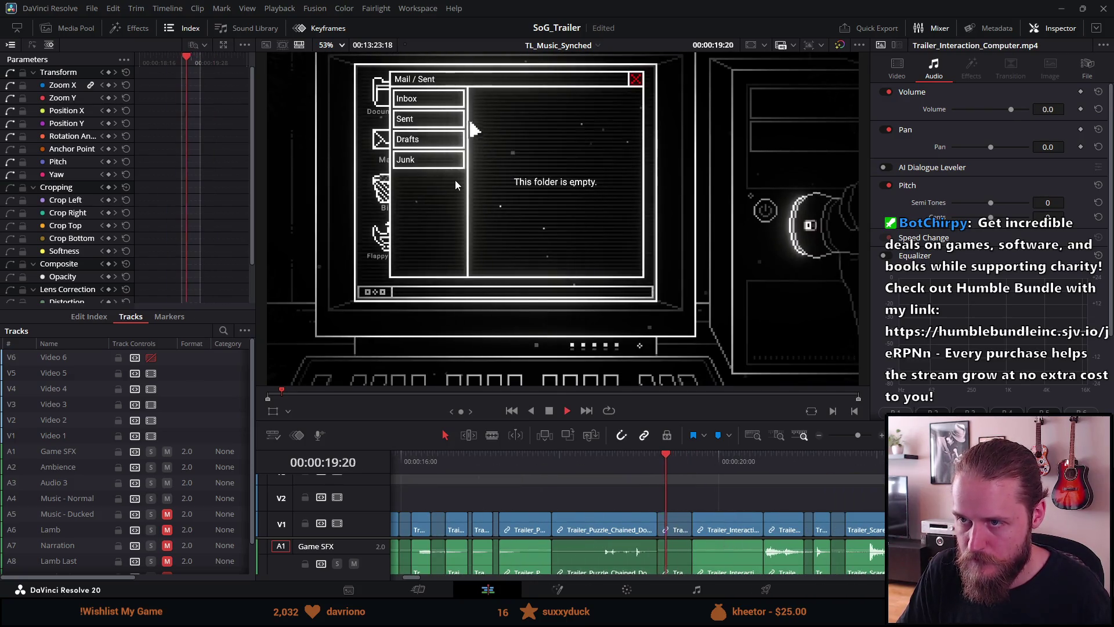
key("space")
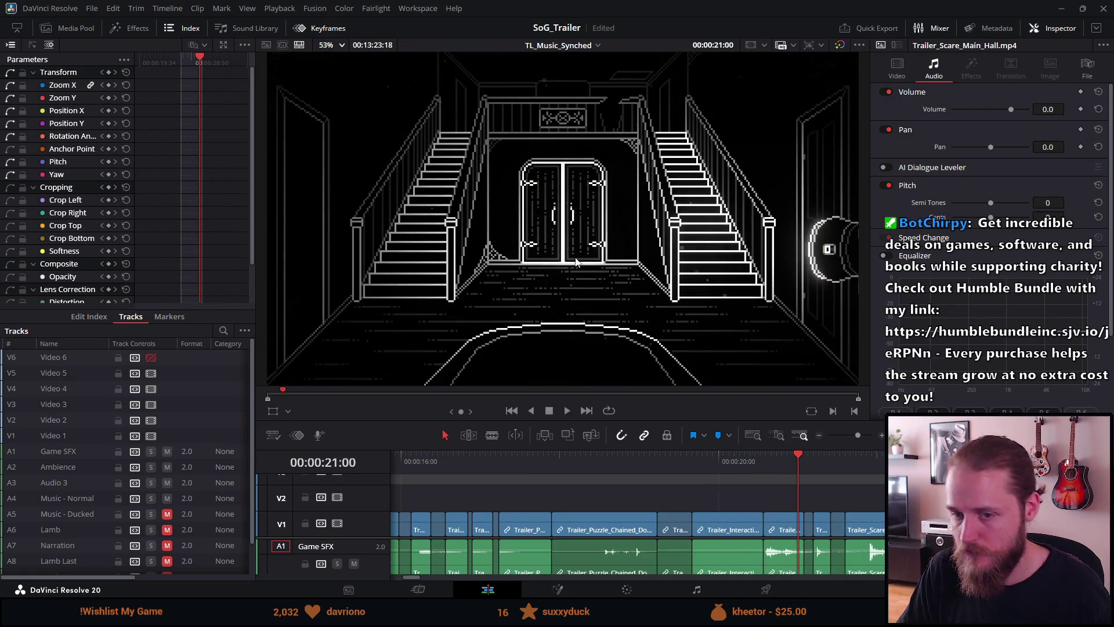
key("alt+Tab")
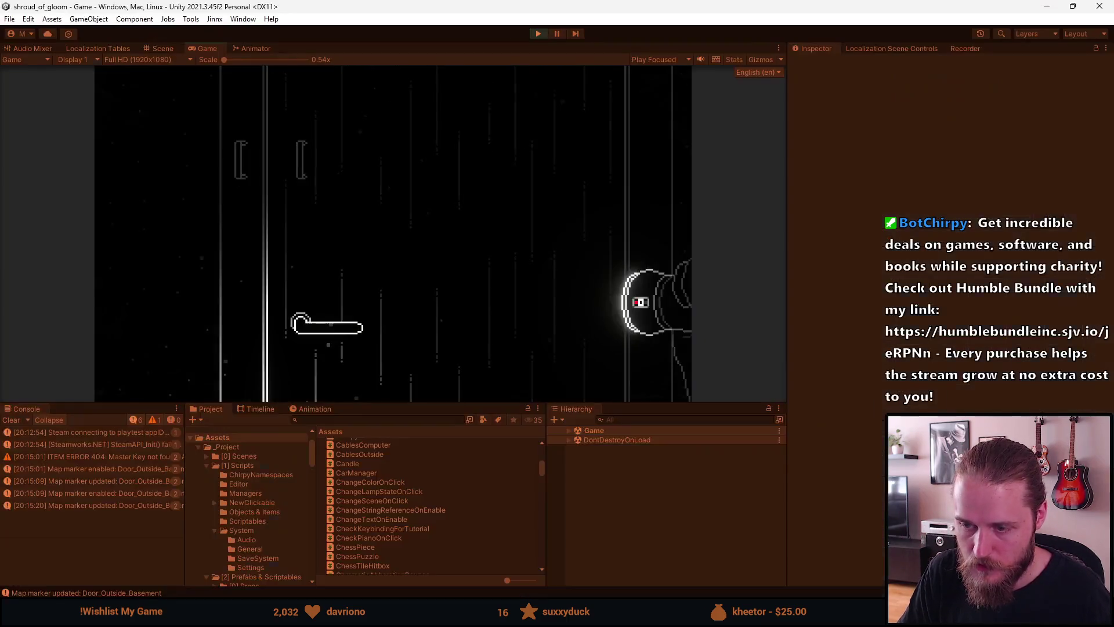
Step: Pick up the door handle, then teleport to Second_Office through the F1 dev tools
left_click(348, 318)
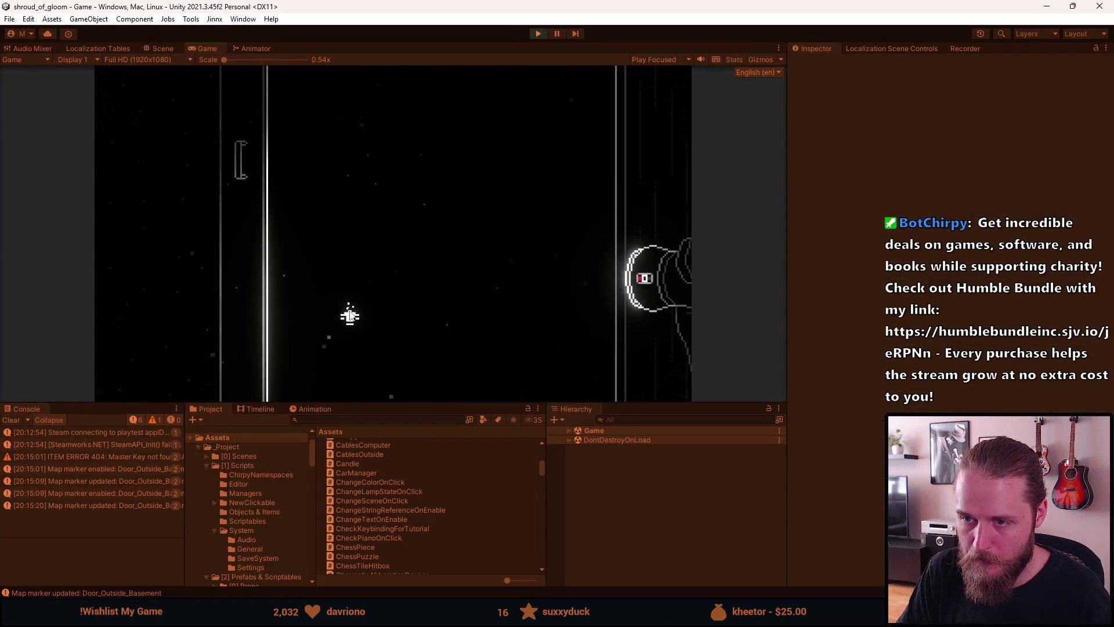
key("F1")
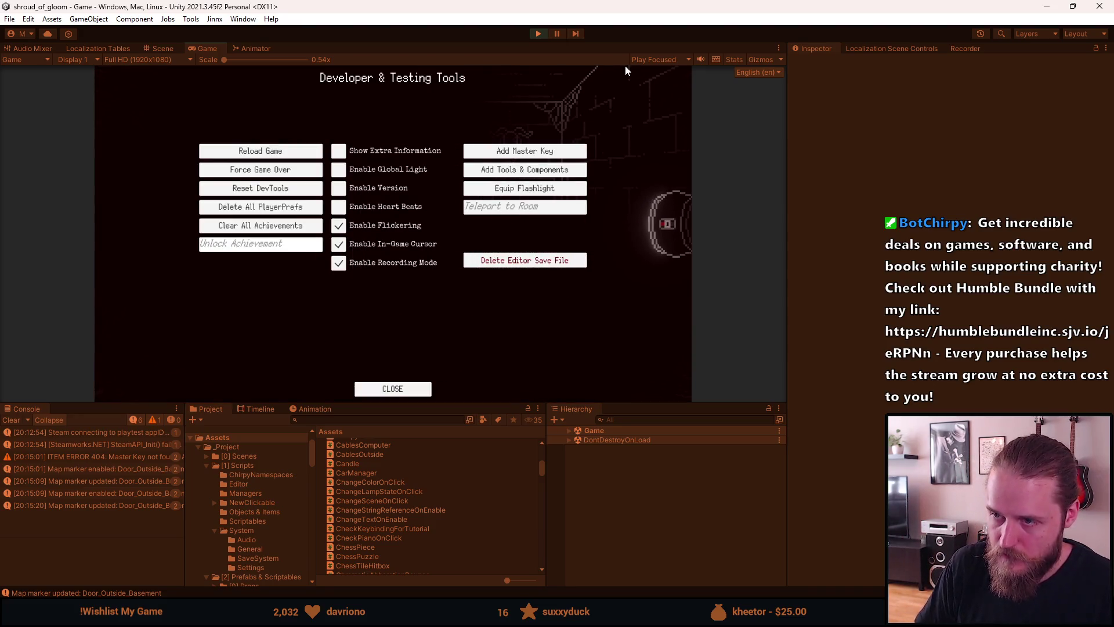
type("Fi")
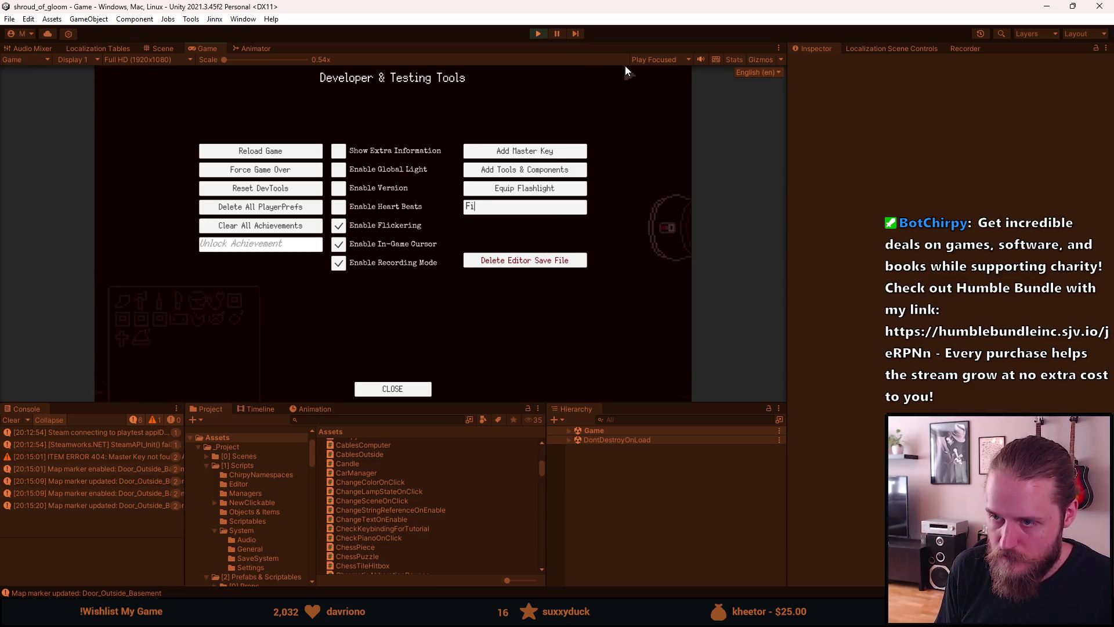
key("BackSpace")
key("BackSpace")
type("Second_")
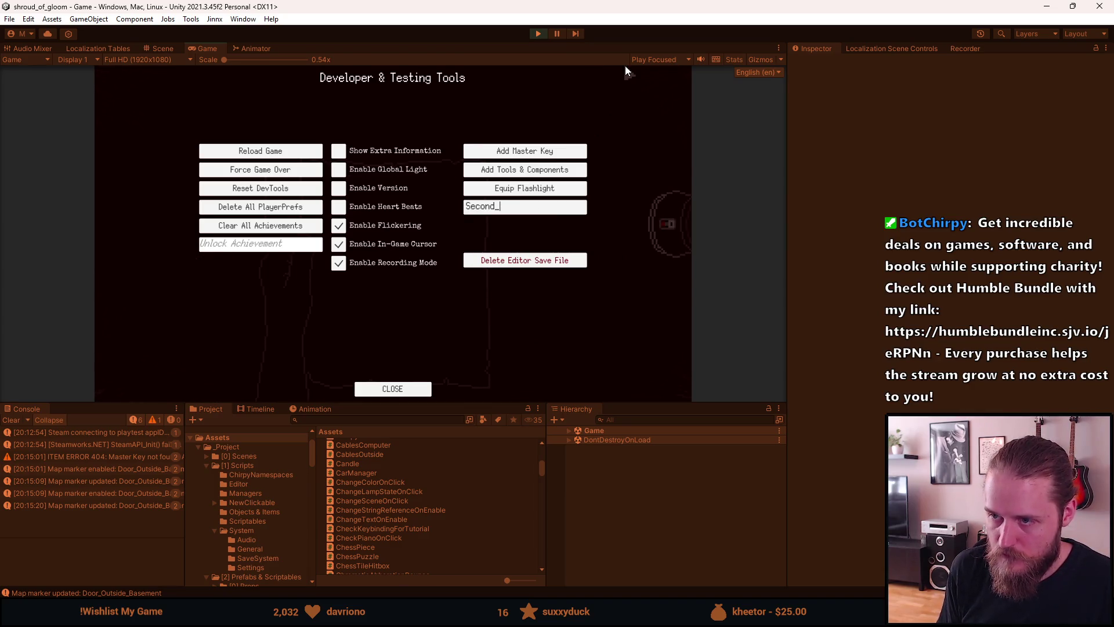
type("Offi")
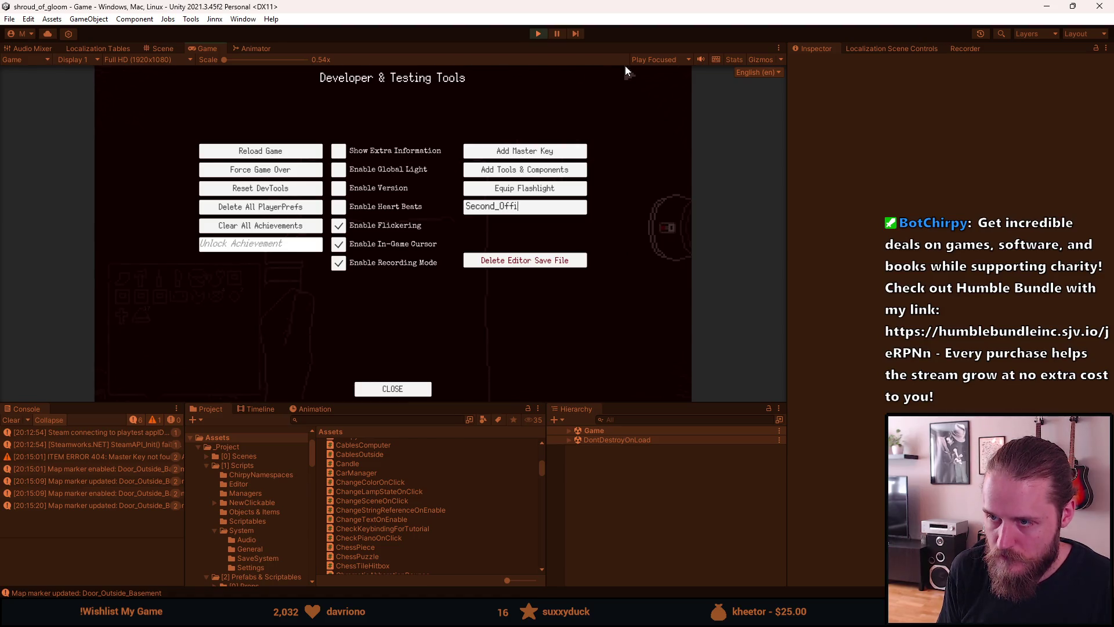
type("ce")
key("Return")
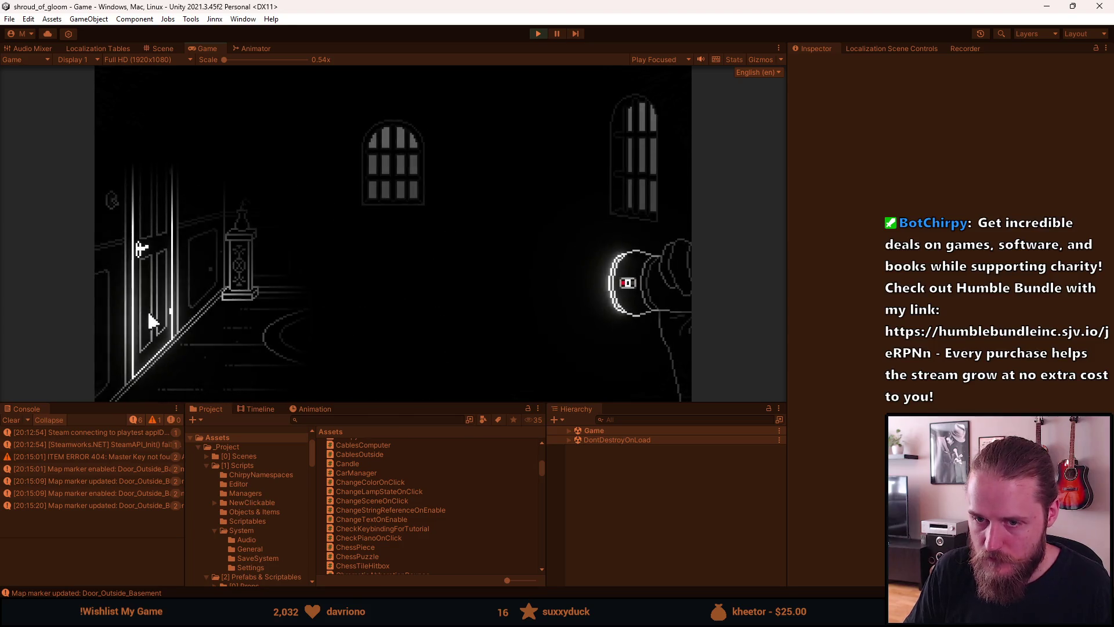
Step: Walk through the doorway into the next room, then through the door on the right
left_click(150, 321)
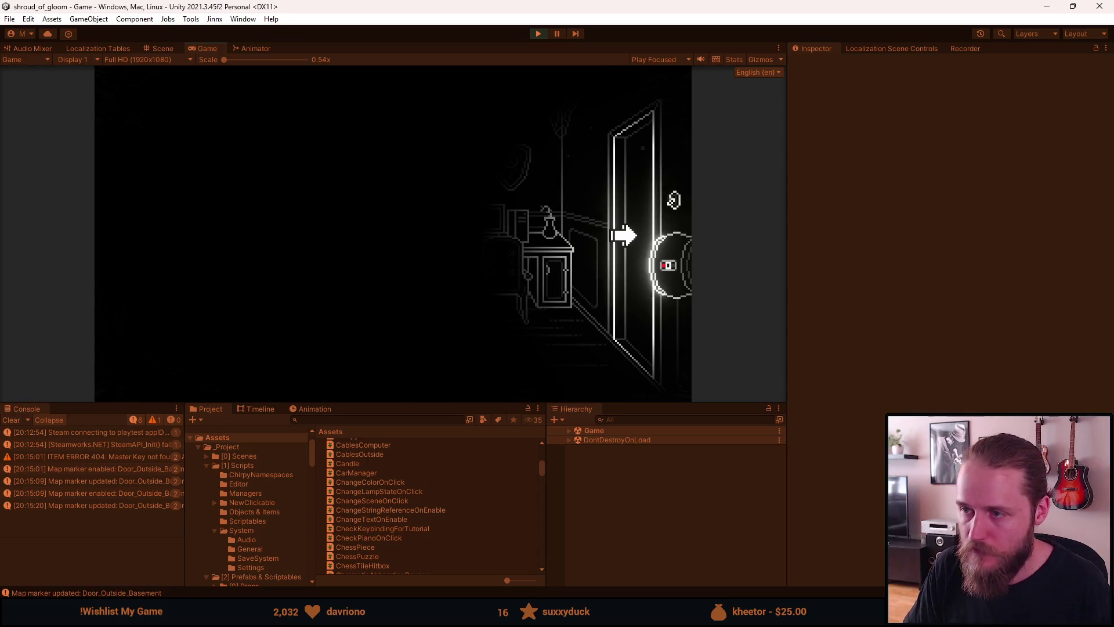
left_click(624, 235)
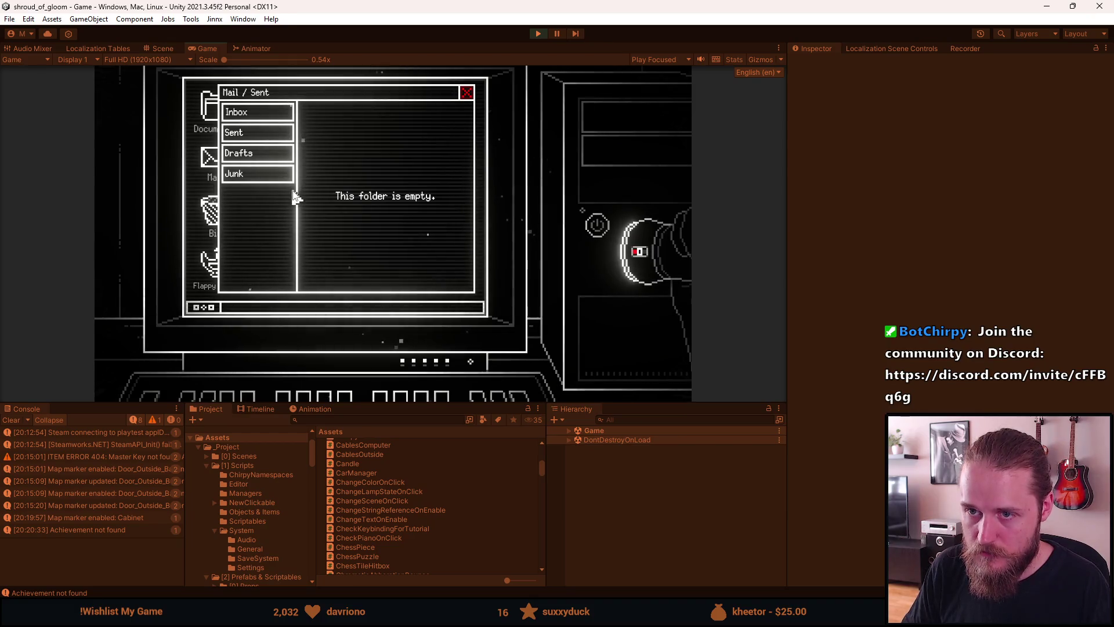
Step: Switch the in-game Mail window to Inbox, then Sent, then back to Inbox
left_click(264, 119)
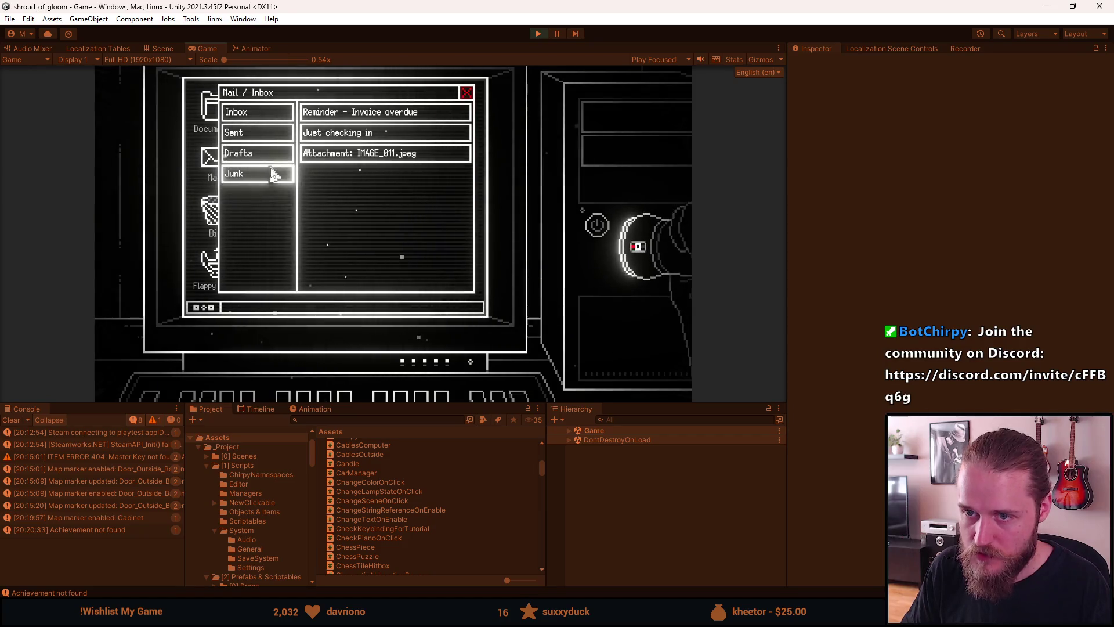
left_click(280, 133)
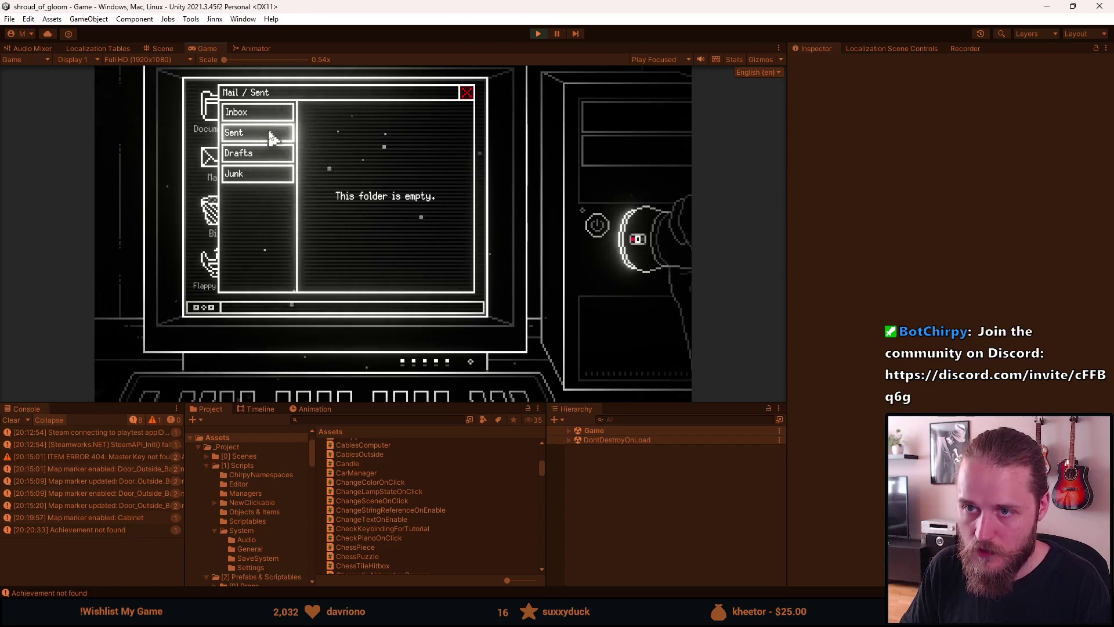
left_click(264, 113)
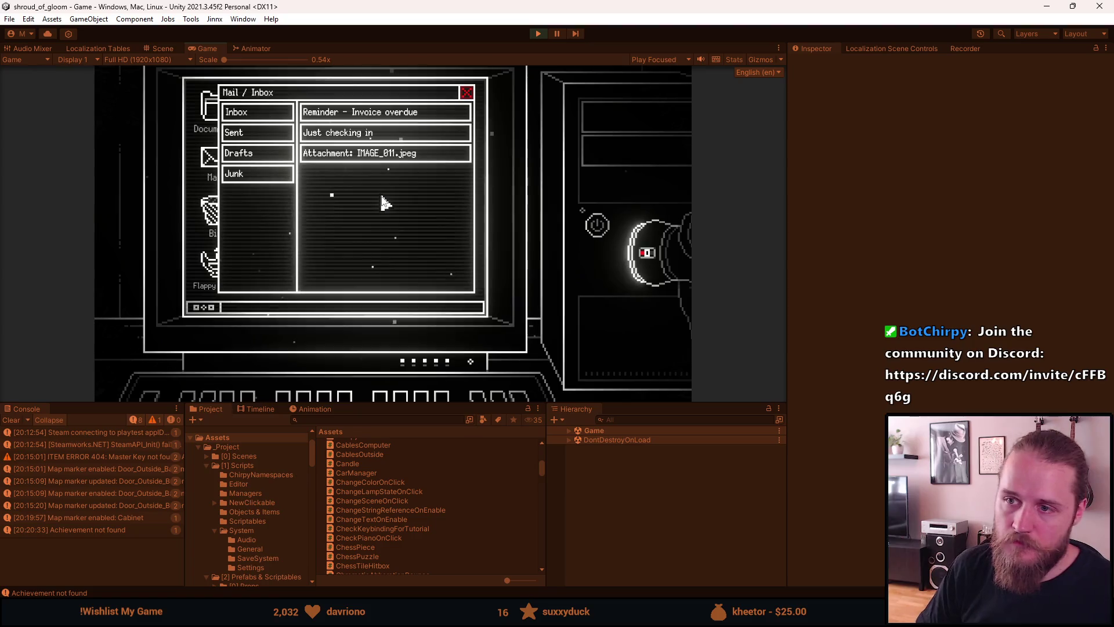
Step: In Resolve, play the trailer from just before the mail shot into the main hall shot
key("alt+Tab")
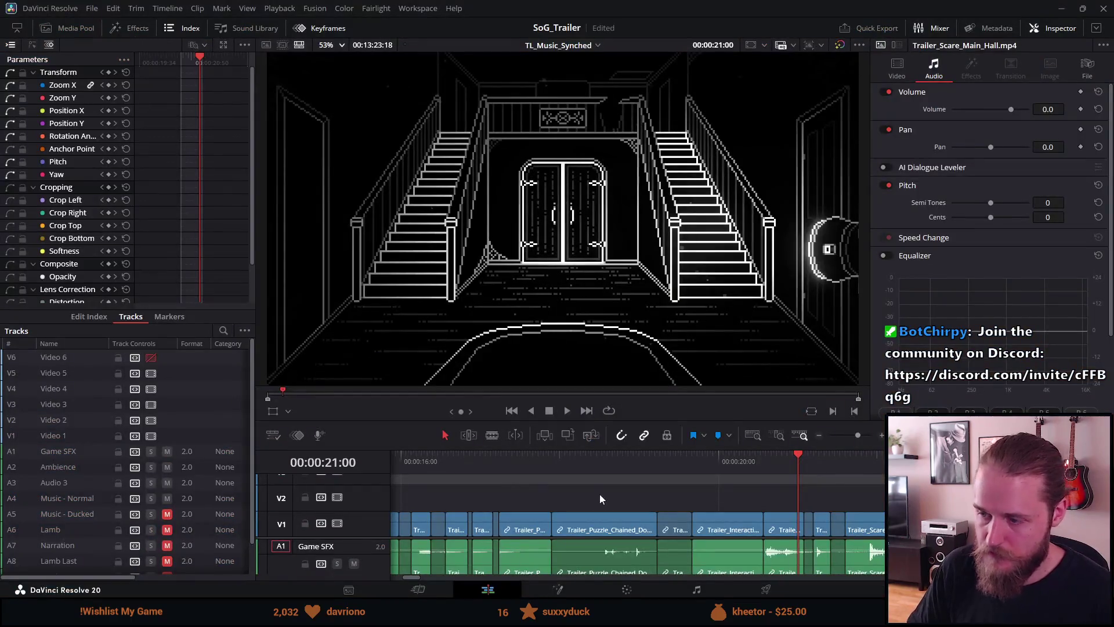
mouse_move(670, 460)
left_mouse_down()
mouse_move(573, 465)
mouse_move(690, 467)
mouse_move(659, 467)
left_mouse_up()
key("space")
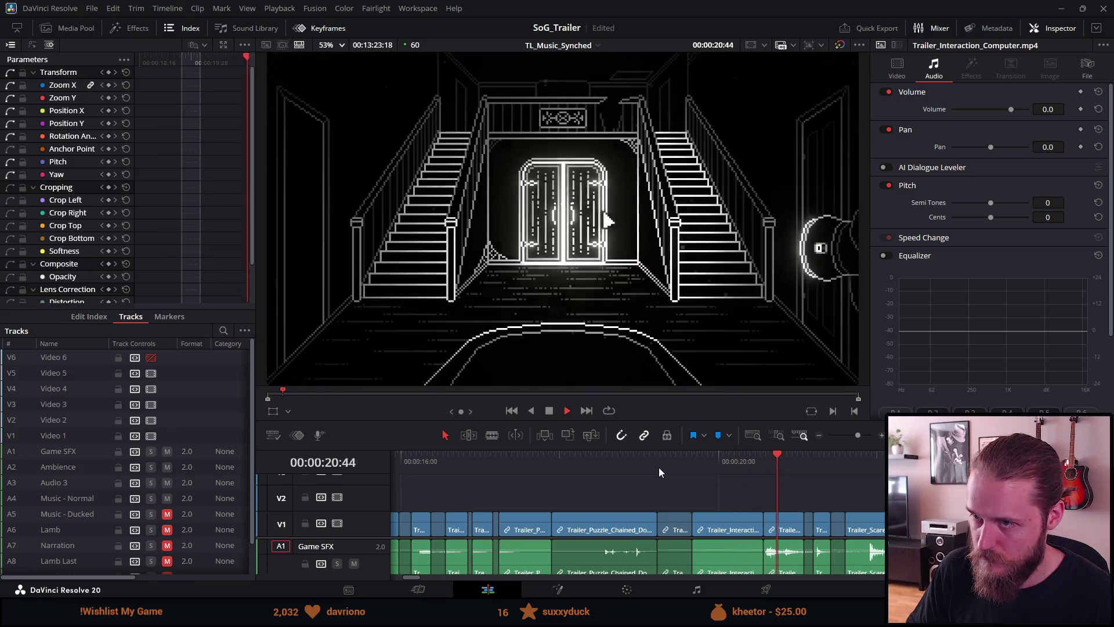
left_click(653, 469)
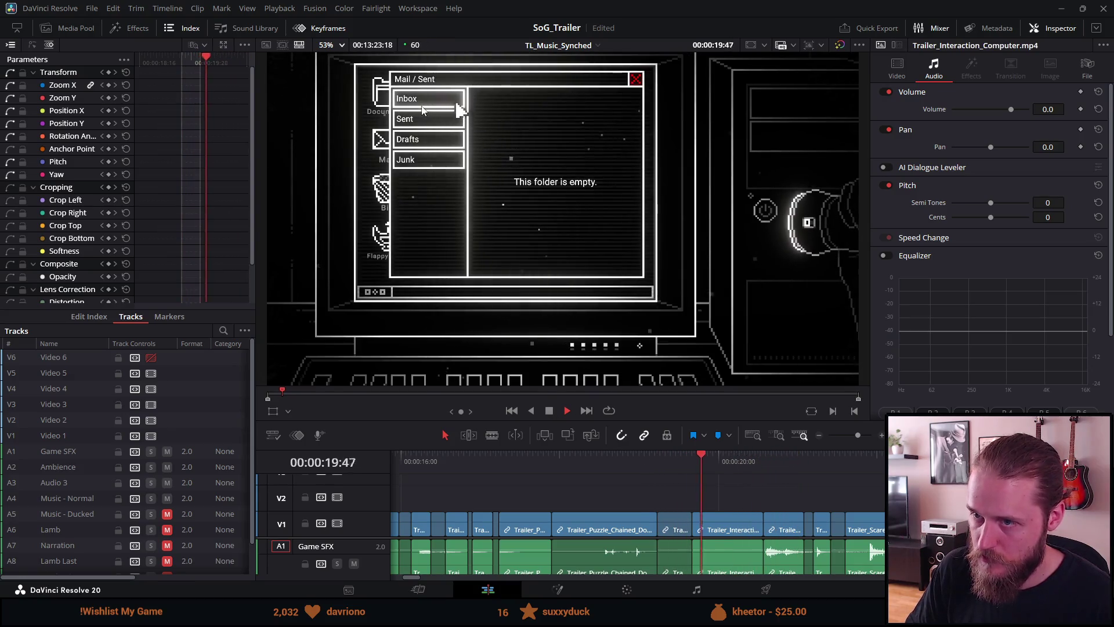
key("space")
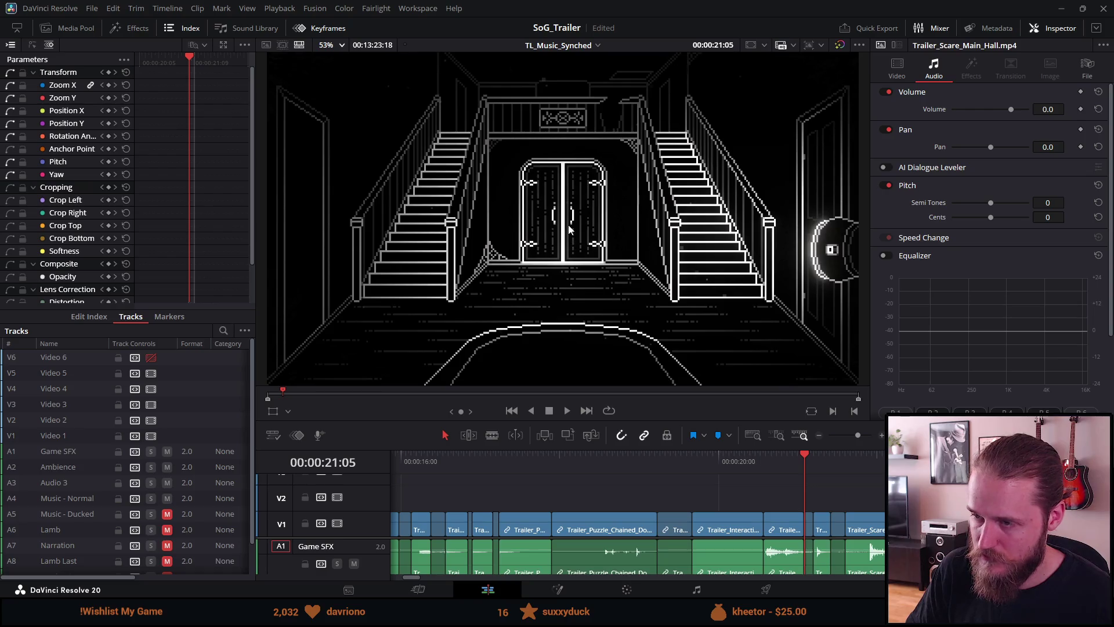
Step: Zoom the timeline, play from the lit main hall doors at 20:34, then return to 21:05
scroll(601, 496, "down", 4)
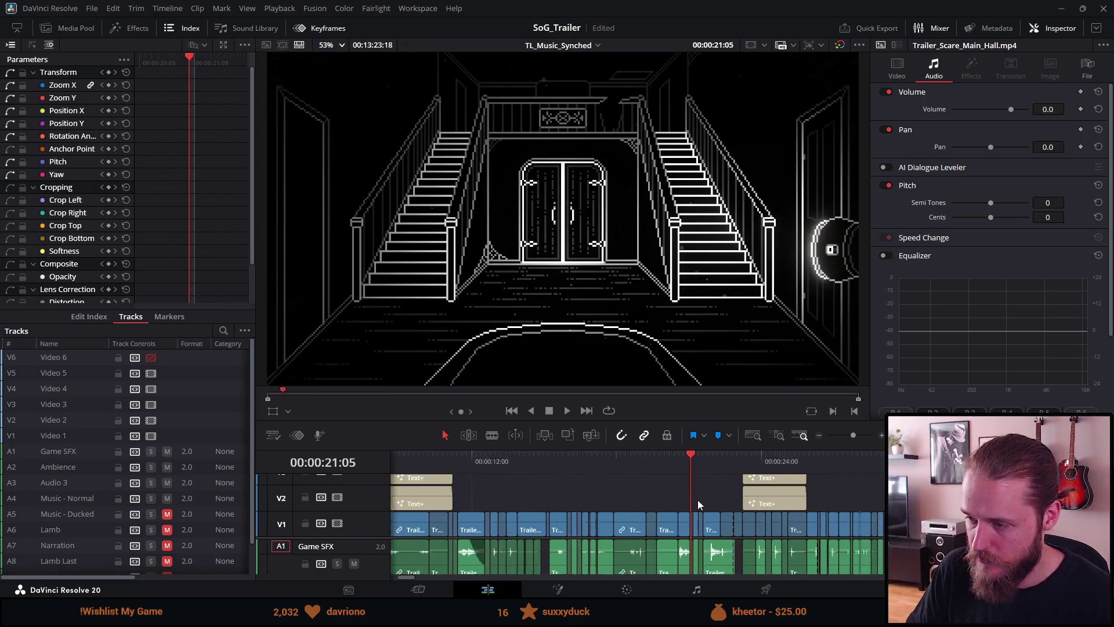
scroll(697, 500, "up", 2)
left_click(660, 462)
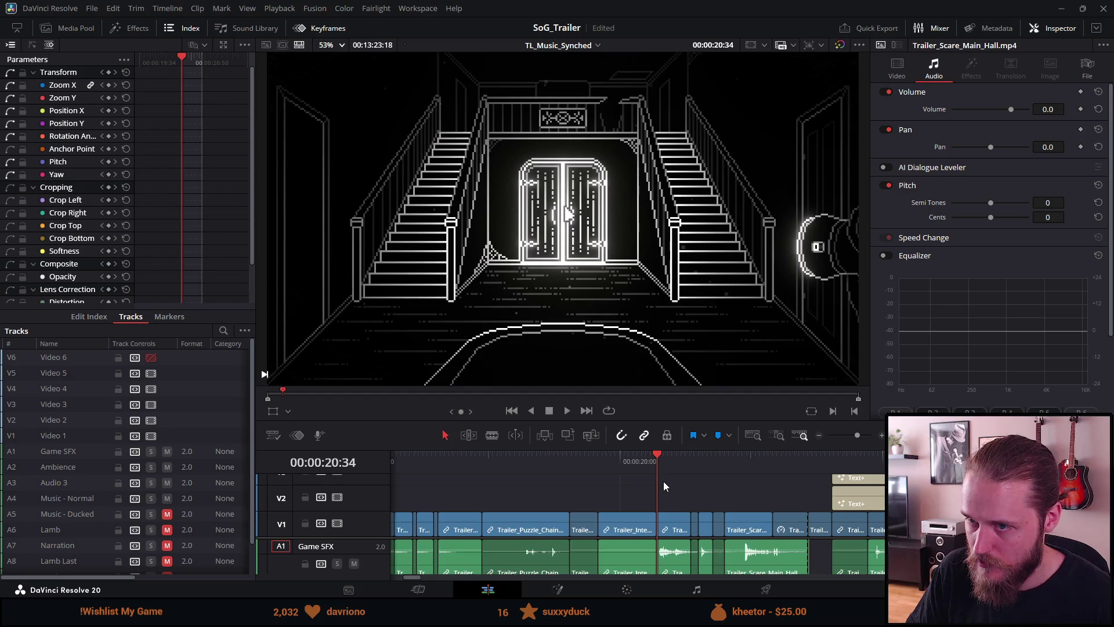
scroll(663, 482, "down", 1)
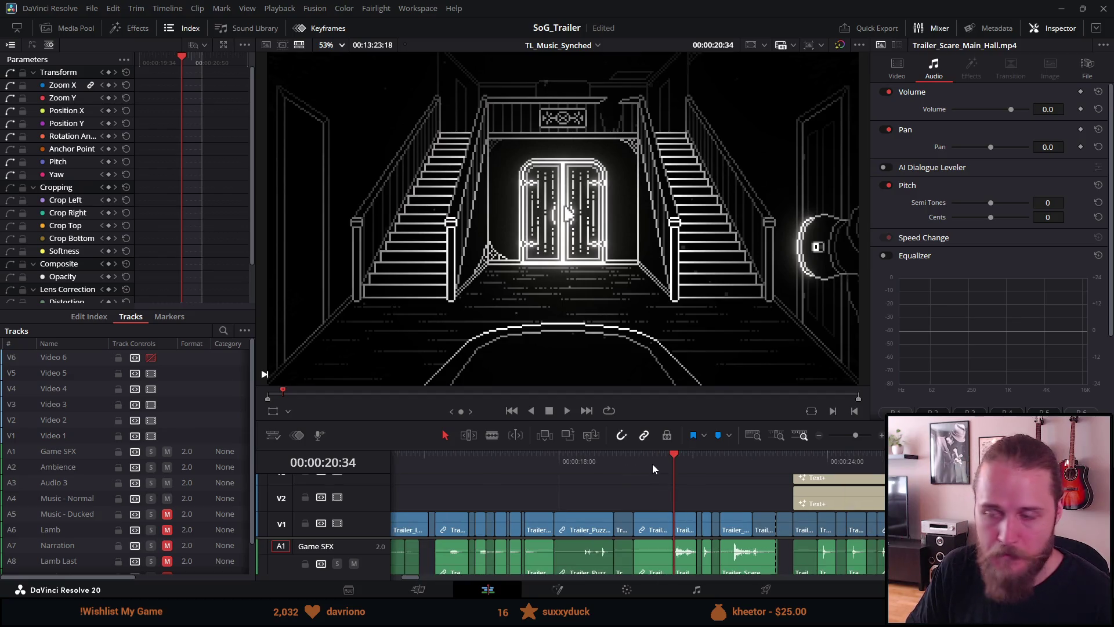
scroll(679, 477, "down", 3)
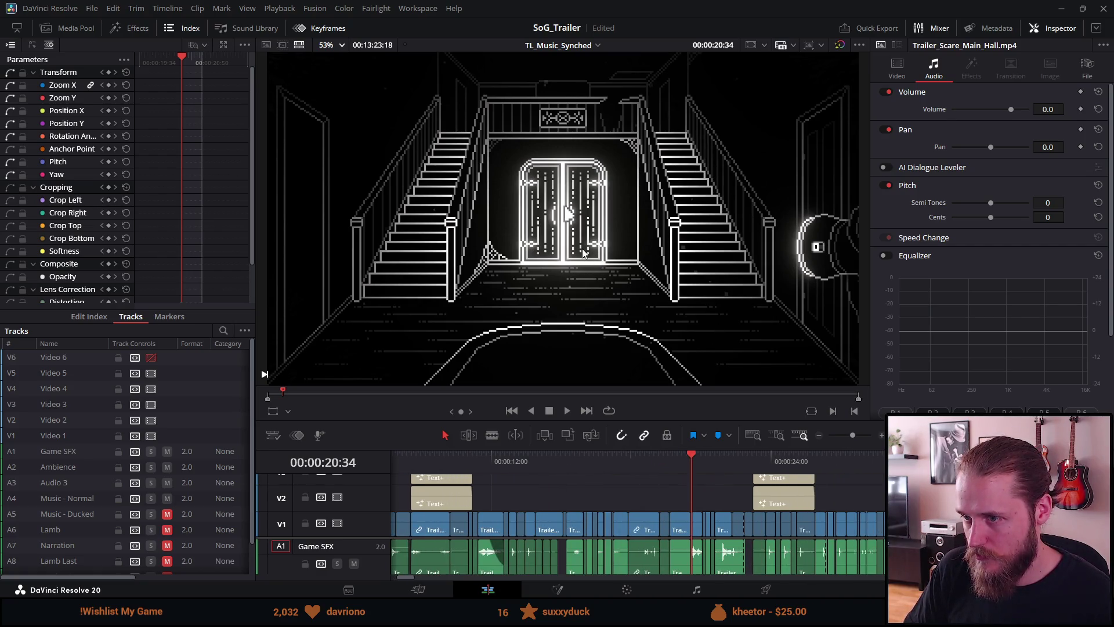
key("space")
key("space")
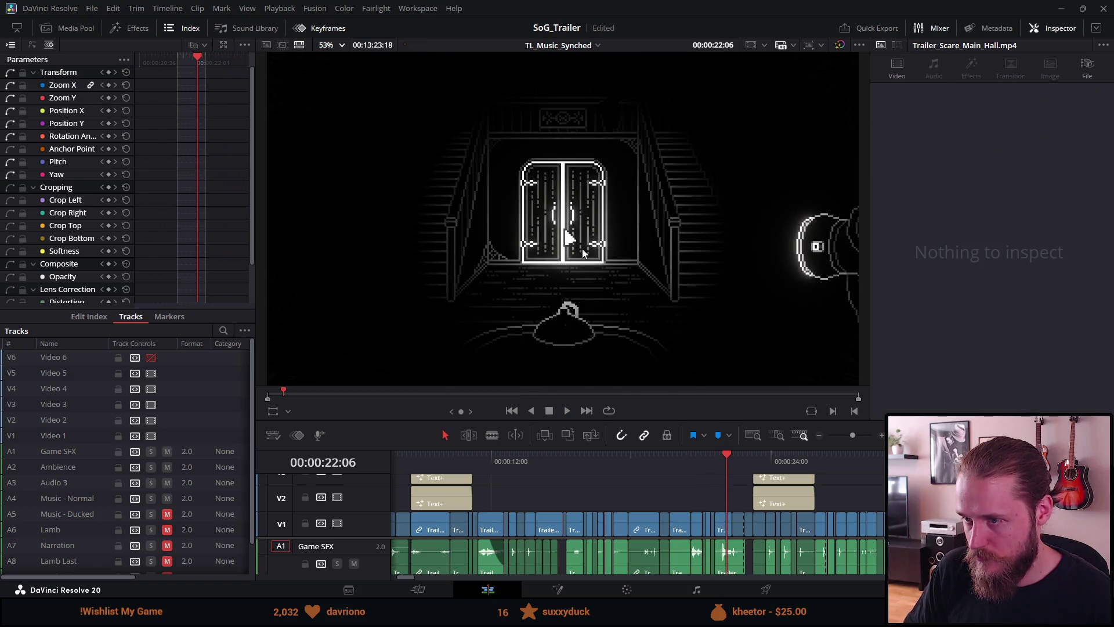
mouse_move(721, 459)
left_mouse_down()
mouse_move(676, 462)
mouse_move(688, 463)
left_mouse_up()
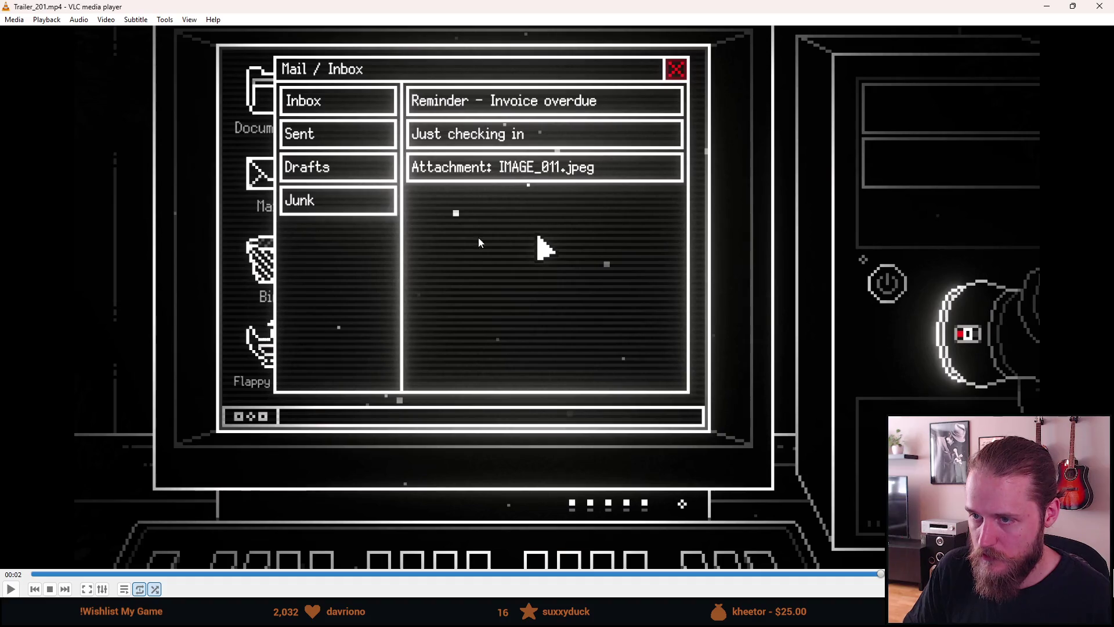
Step: Close the VLC media player window showing Trailer_201.mp4
left_click(1102, 10)
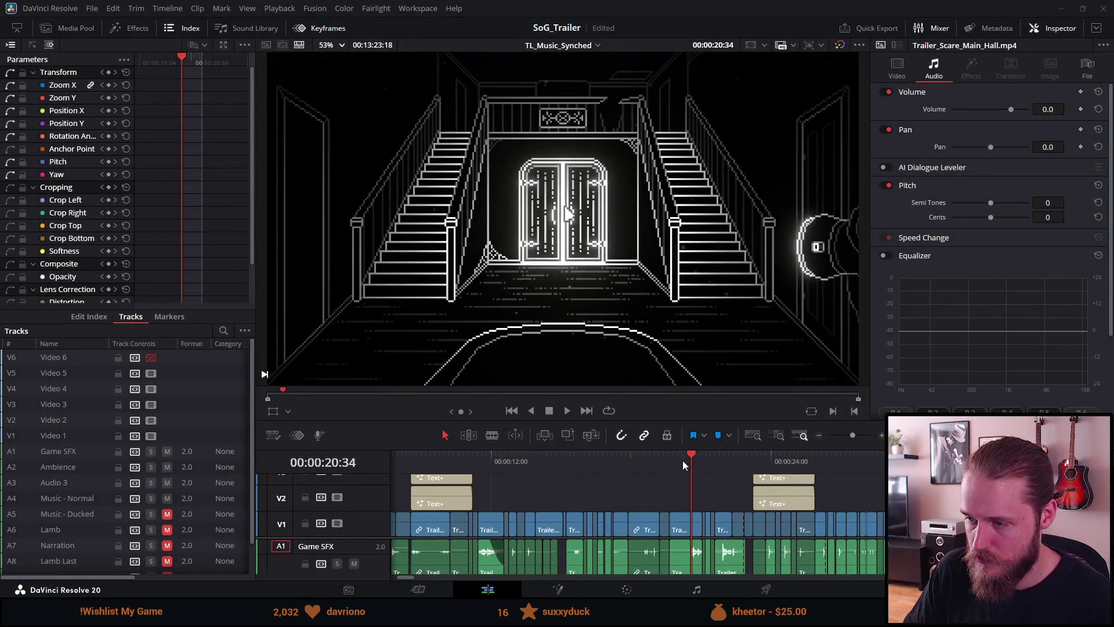
Step: Play from the mail shot at 19:43 to 20:46, then play the lit doors shot from 20:34 to 22:29
left_click(671, 459)
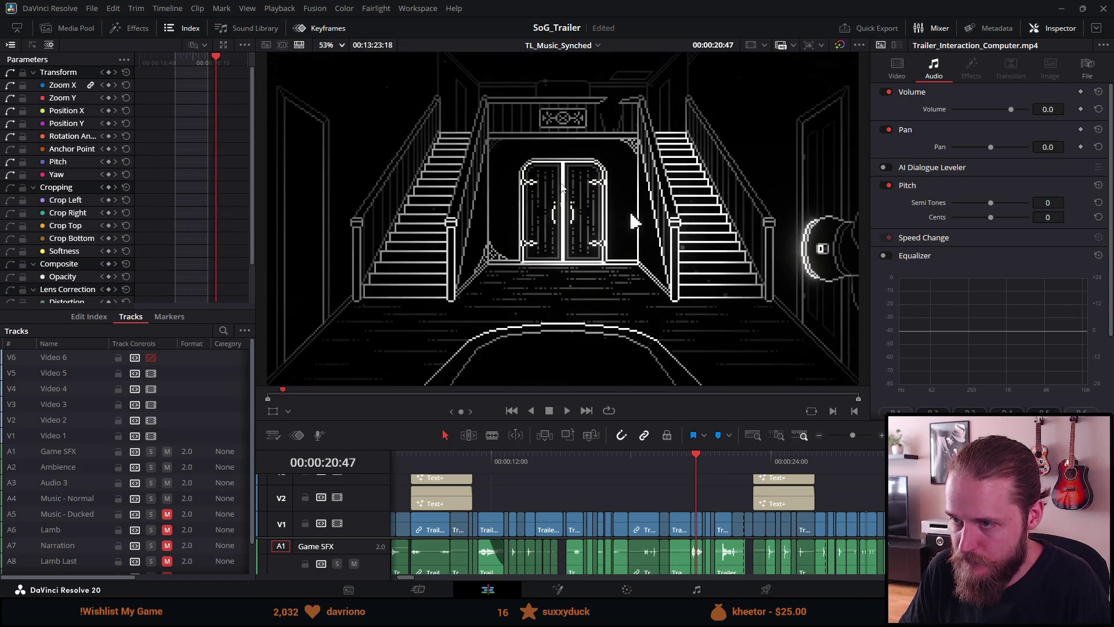
key("space")
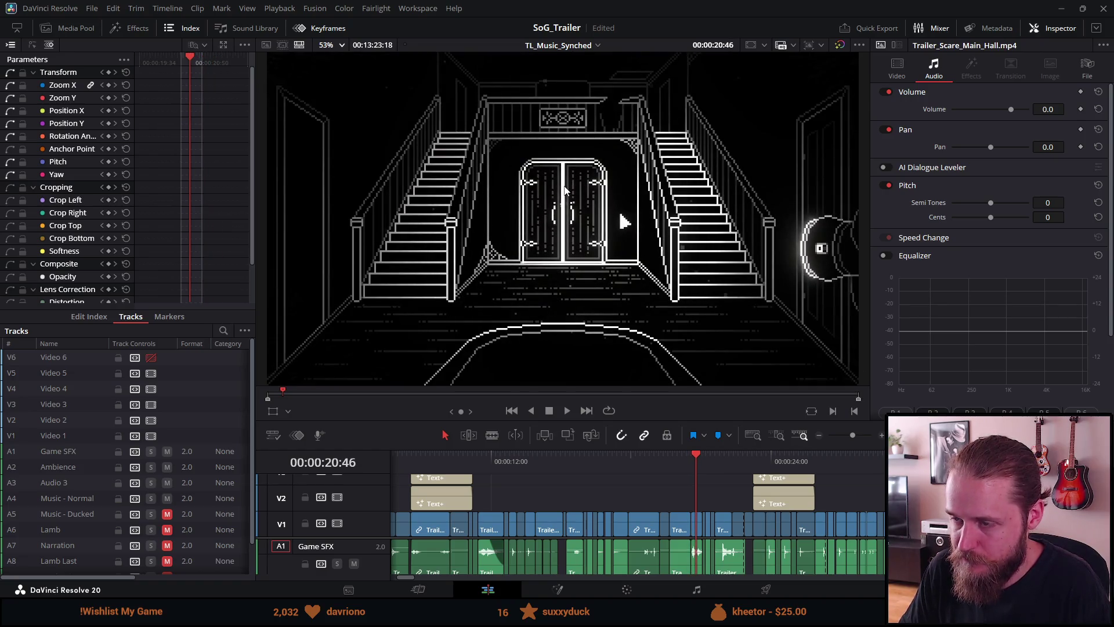
key("Left")
key("Up")
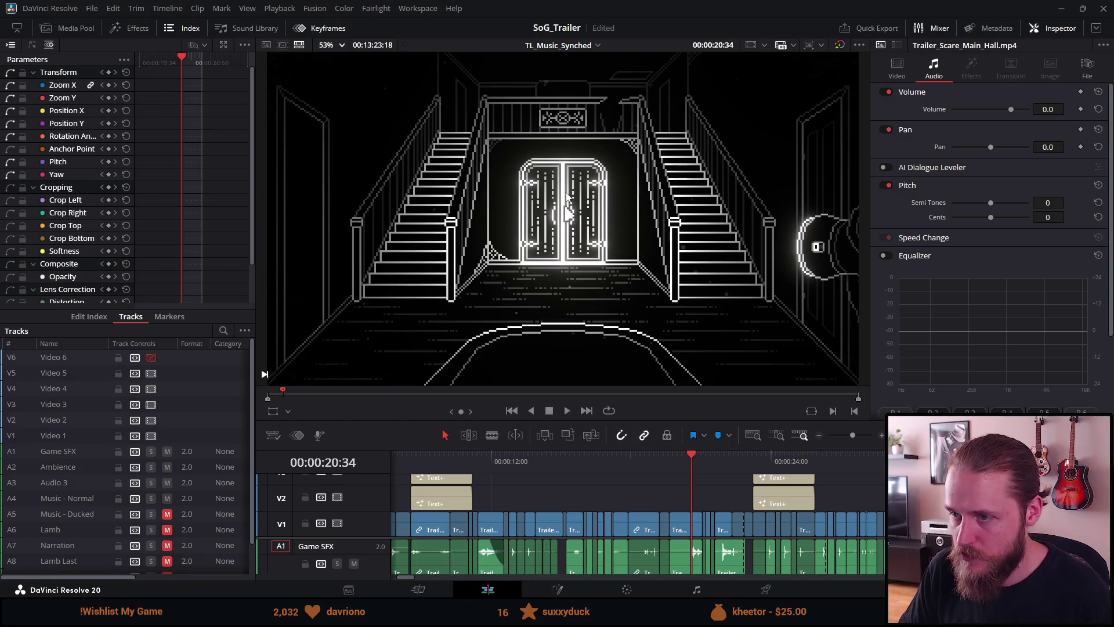
key("space")
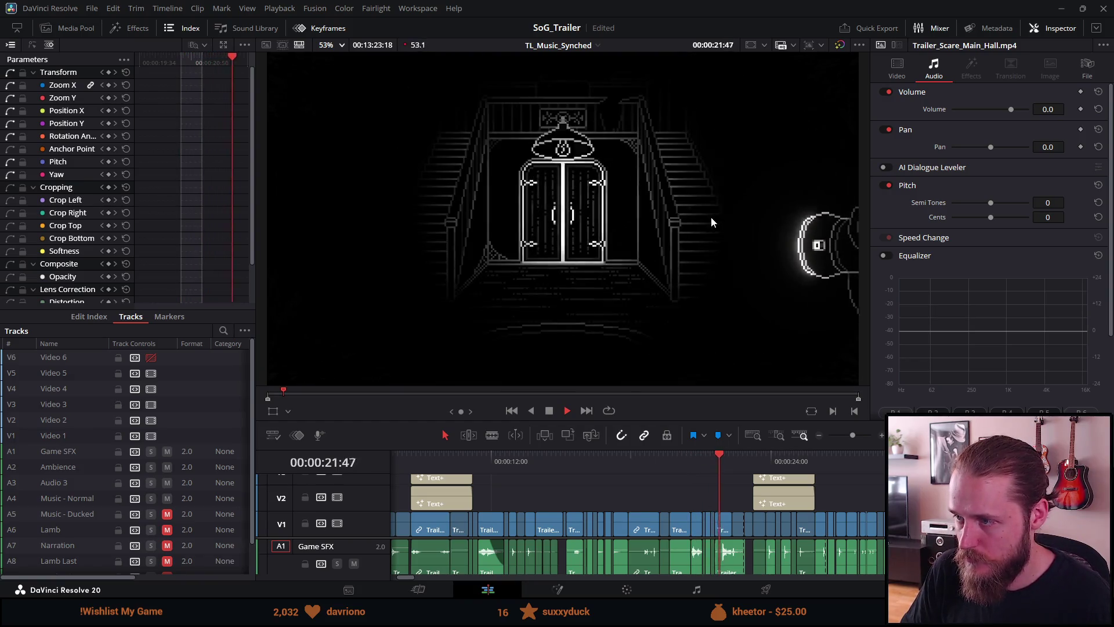
key("space")
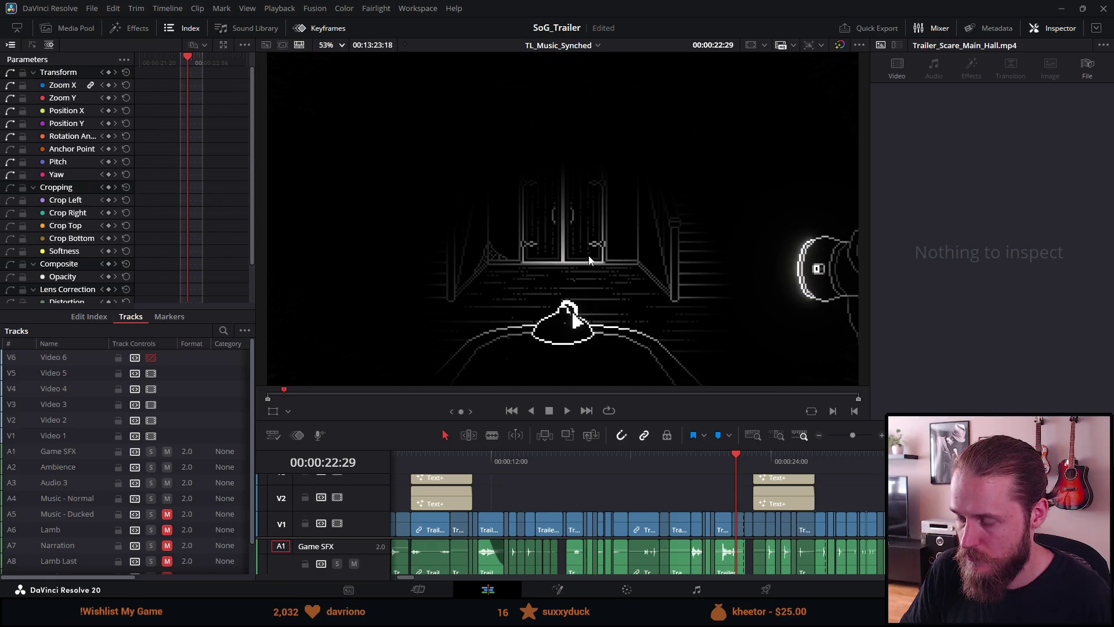
Step: Replay the door sequence from 20:34 to the SOLVE PUZZLES title, then switch back to Unity
key("space")
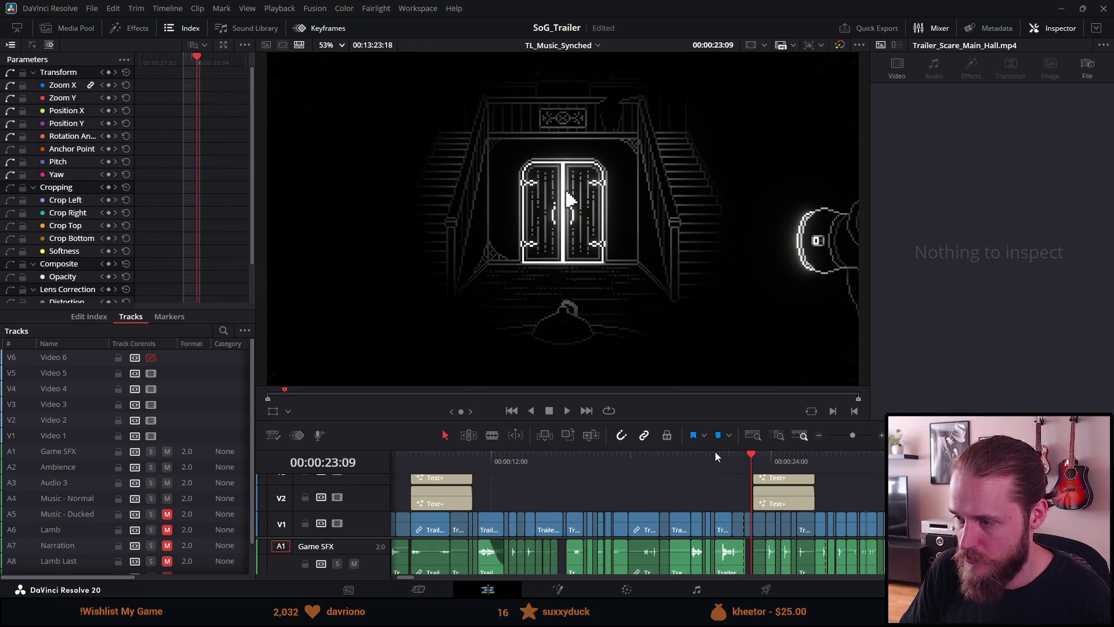
left_click_drag(715, 455, 691, 459)
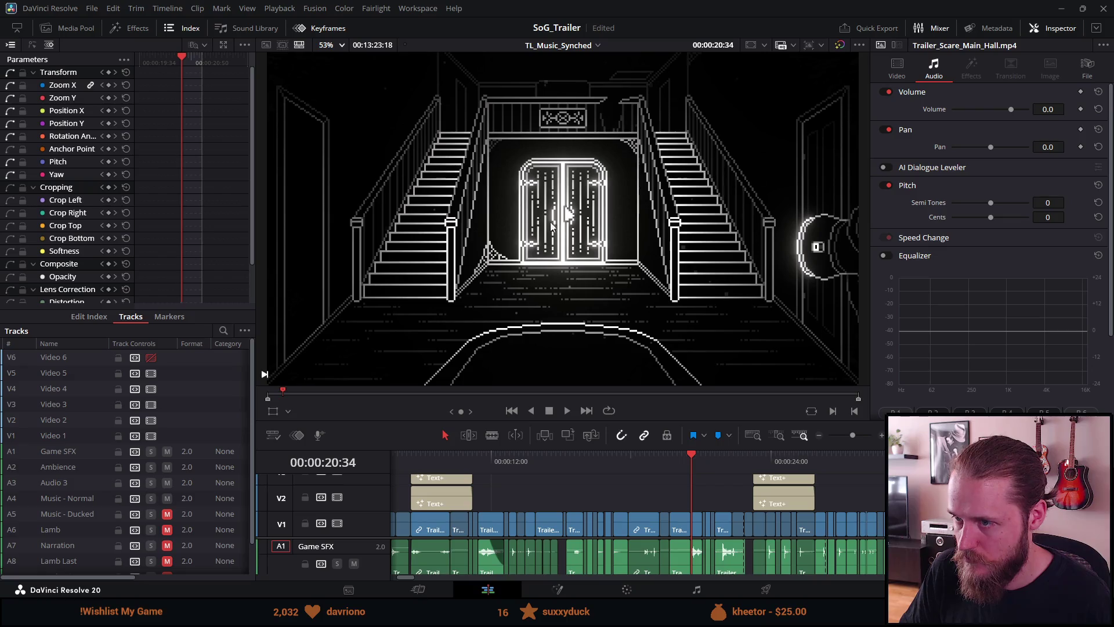
key("space")
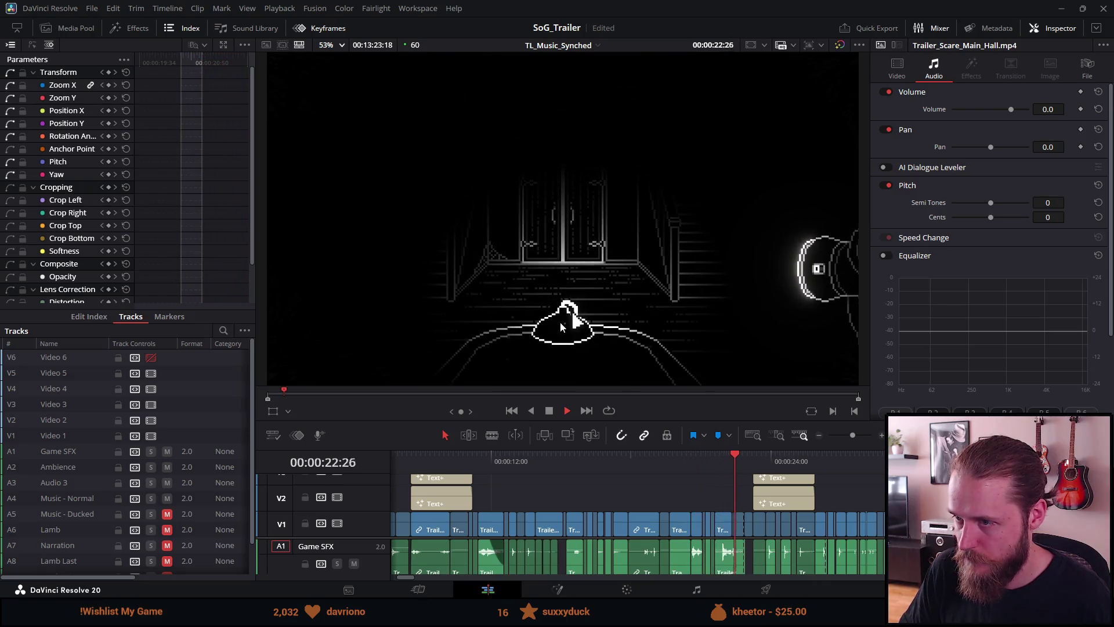
key("space")
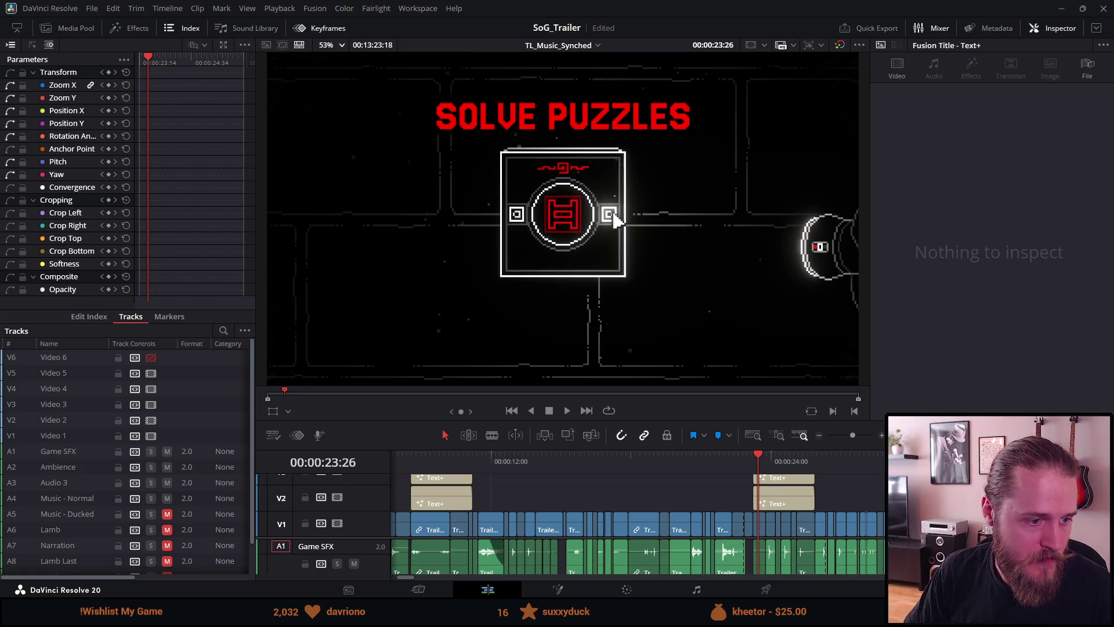
key("alt+Tab")
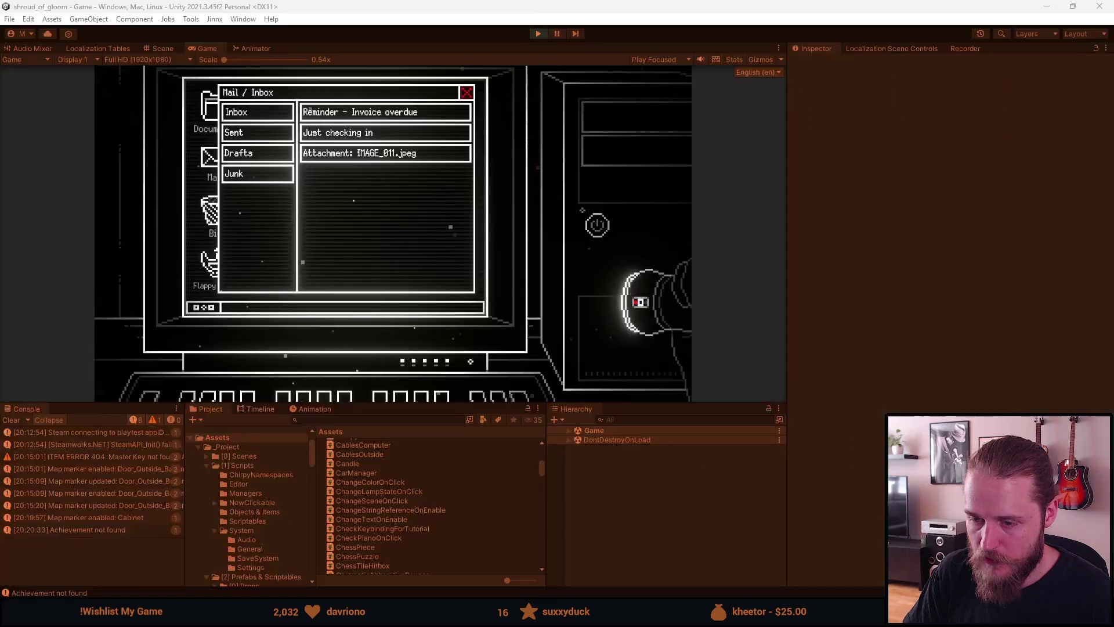
Step: Load the First_Main_Hall scene from the dev tools and close the right-hand door
key("F1")
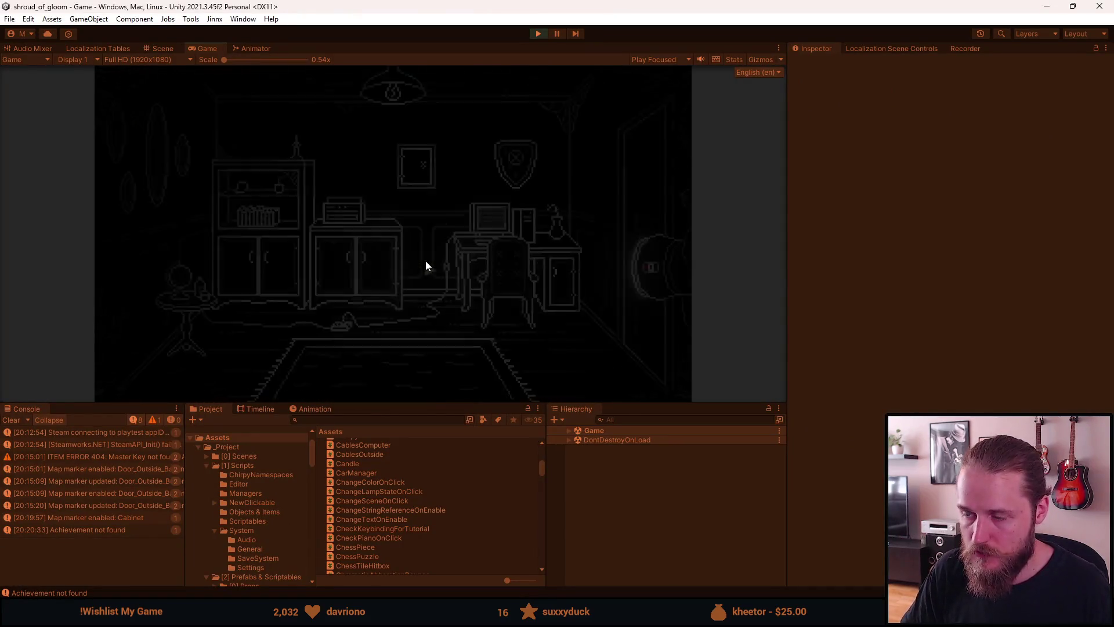
left_click(496, 209)
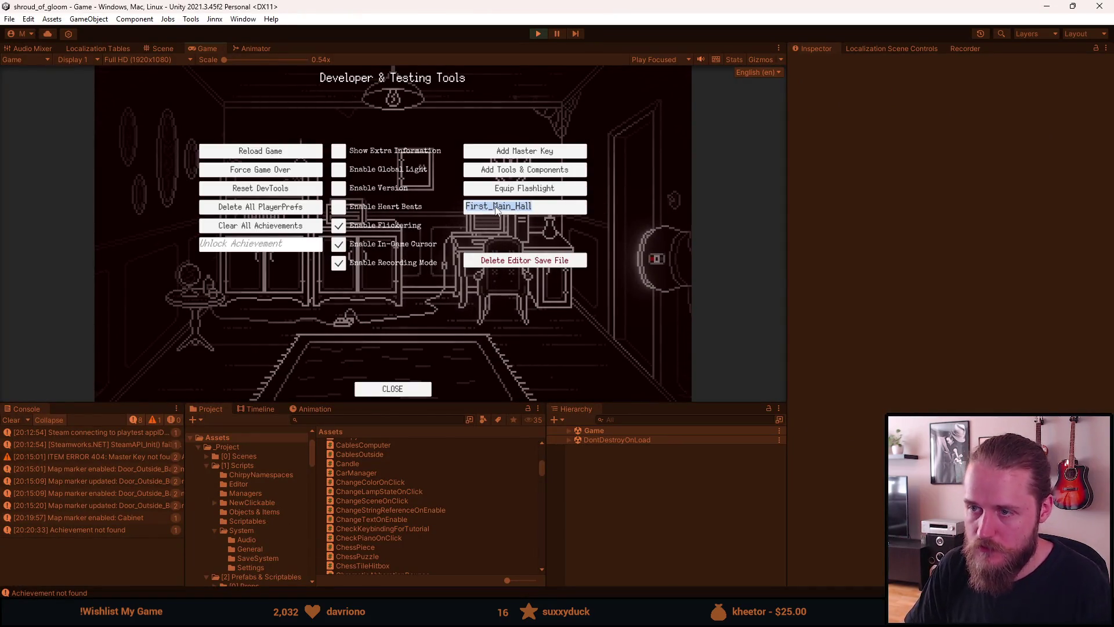
key("Return")
key("F1")
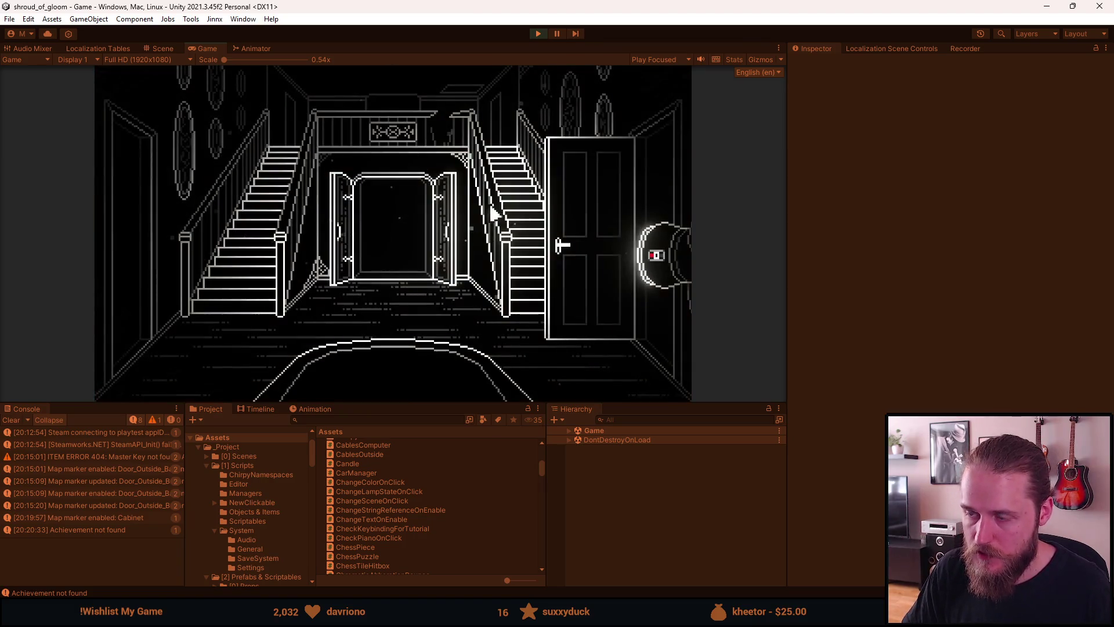
left_click(579, 236)
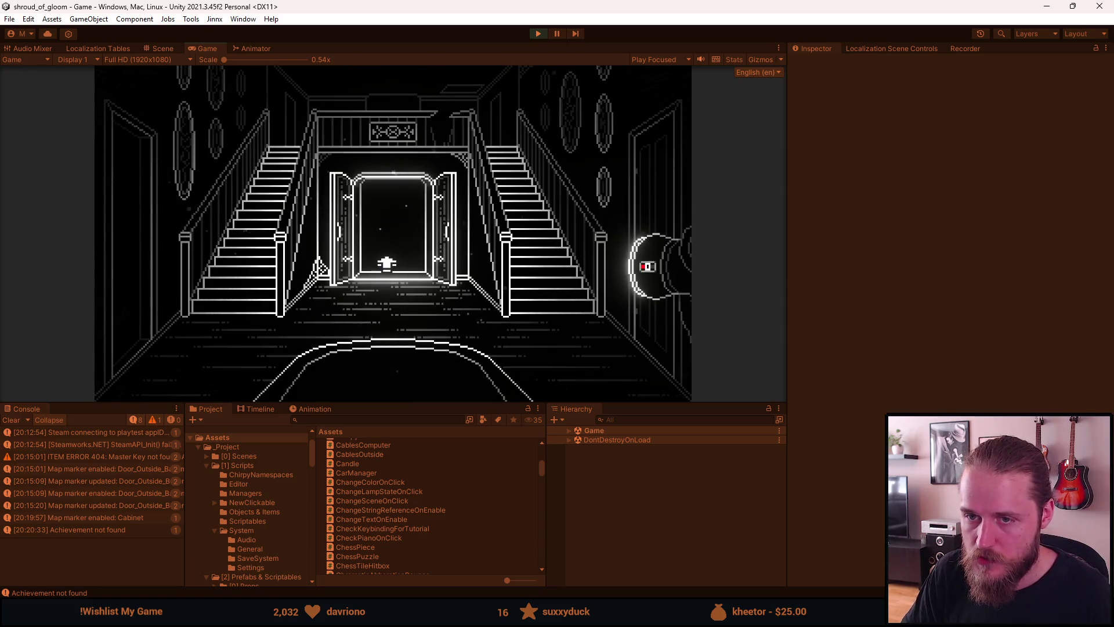
Step: Delete the editor save file and teleport back into First_Main_Hall
key("F1")
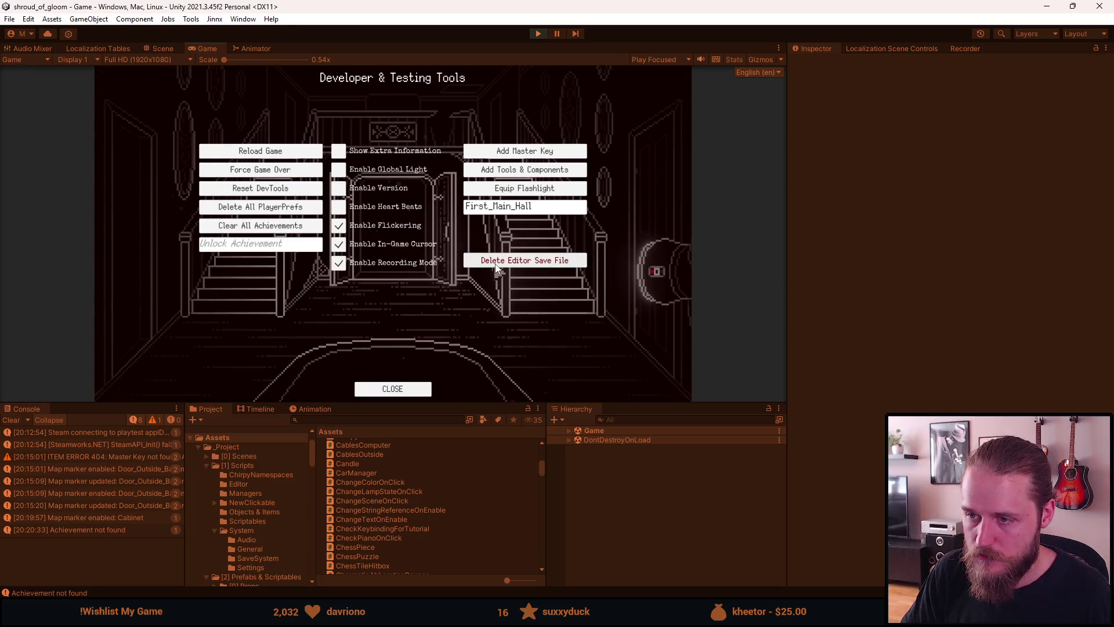
left_click(495, 264)
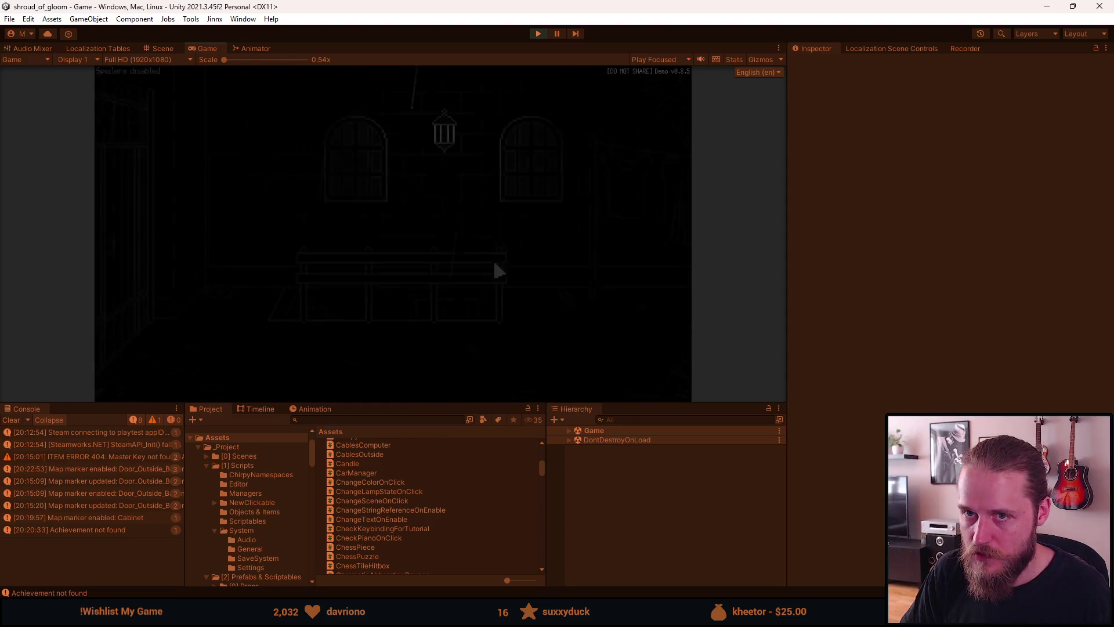
key("F1")
left_click(494, 208)
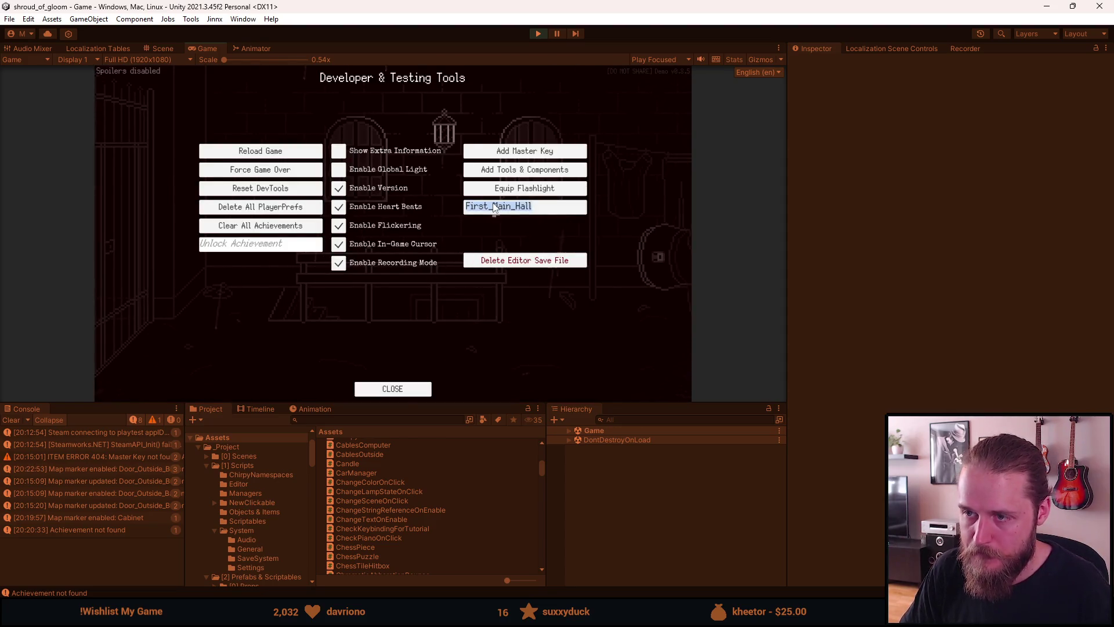
key("Return")
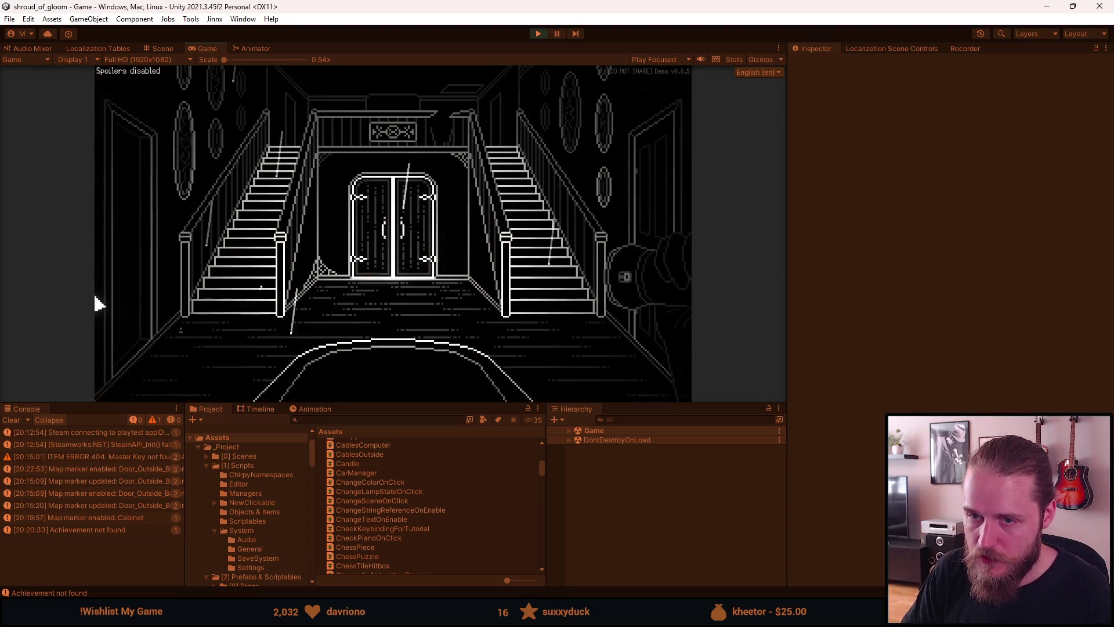
Step: Walk through the left door and back to the double-door hall, then enable Recording Mode
left_click(134, 278)
left_click(673, 215)
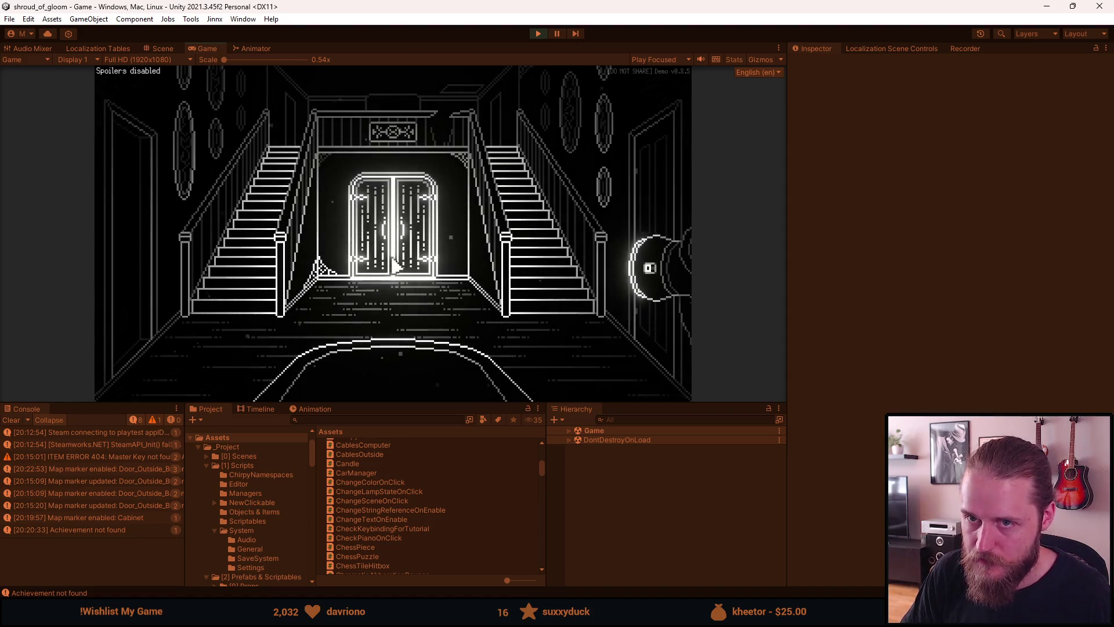
key("F1")
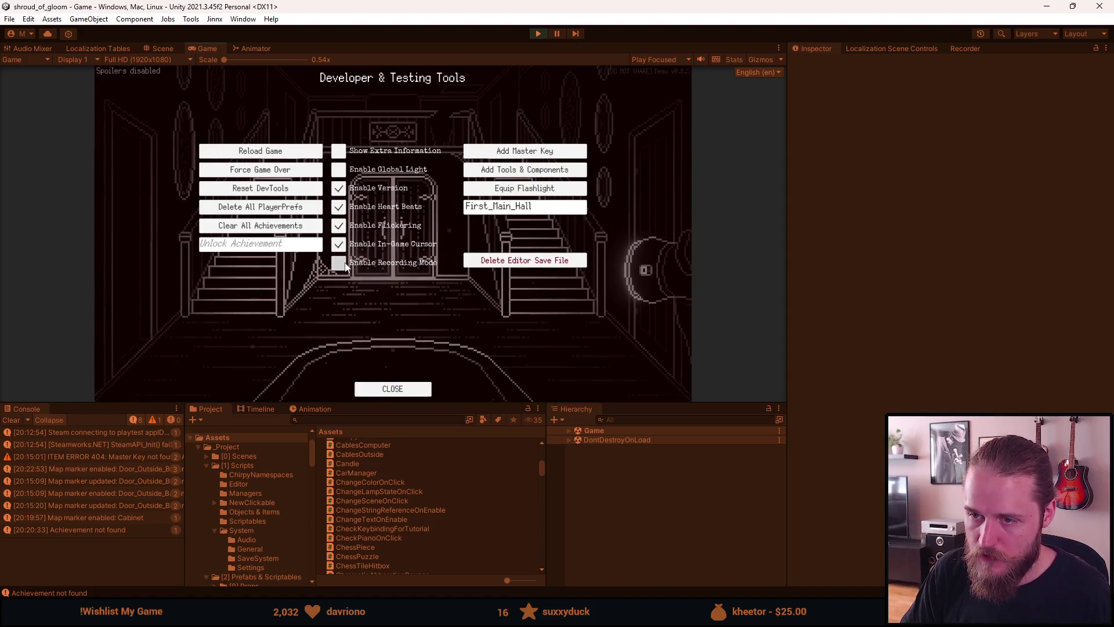
left_click(338, 263)
key("F1")
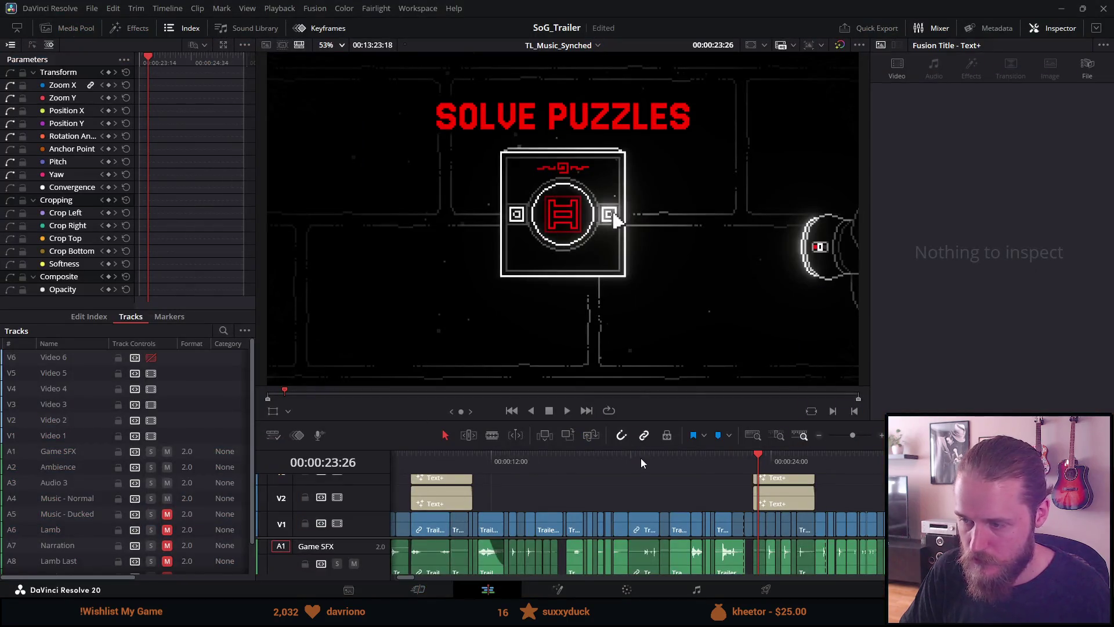
Step: Play the trailer from about 19:40, then the main hall door shot up to the SOLVE PUZZLES title
mouse_move(758, 462)
left_mouse_down()
mouse_move(596, 464)
mouse_move(671, 467)
left_mouse_up()
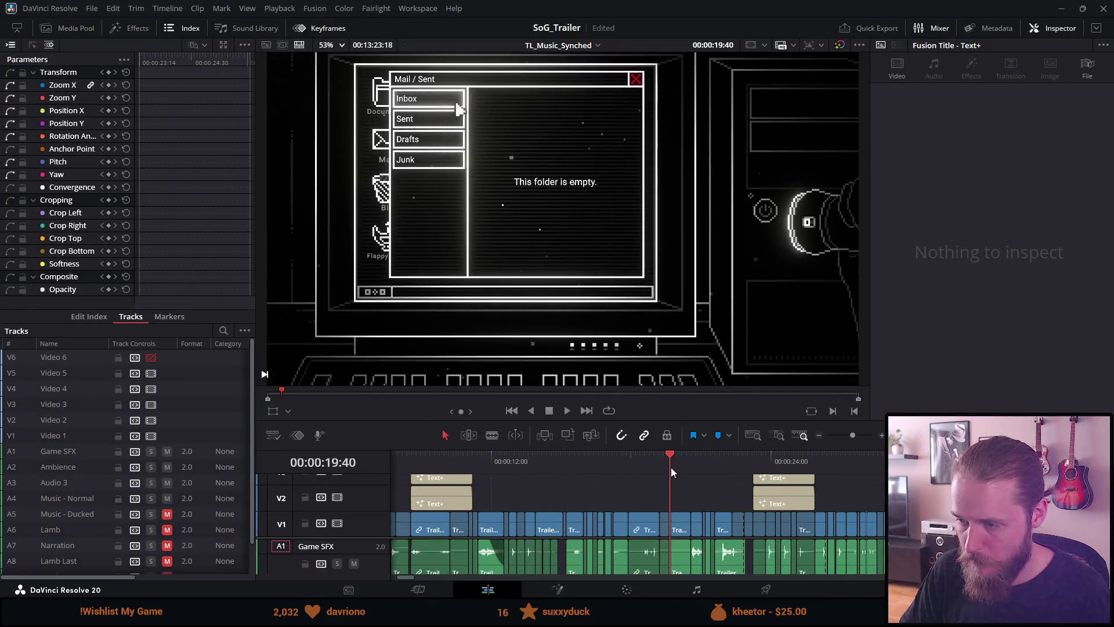
key("space")
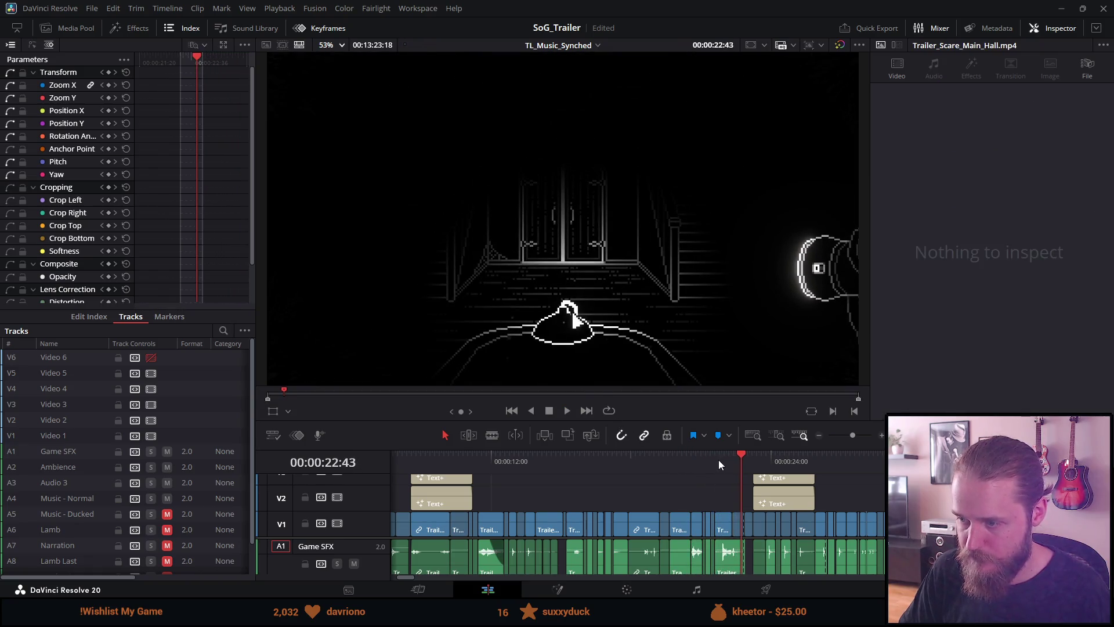
mouse_move(719, 459)
left_mouse_down()
mouse_move(670, 468)
mouse_move(691, 470)
left_mouse_up()
key("space")
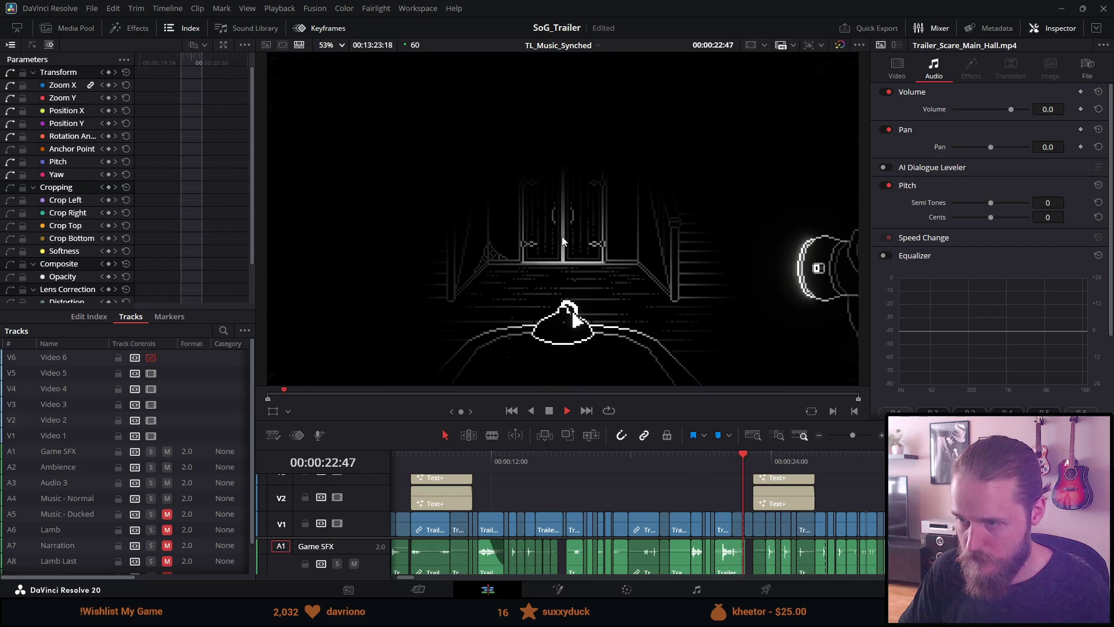
key("space")
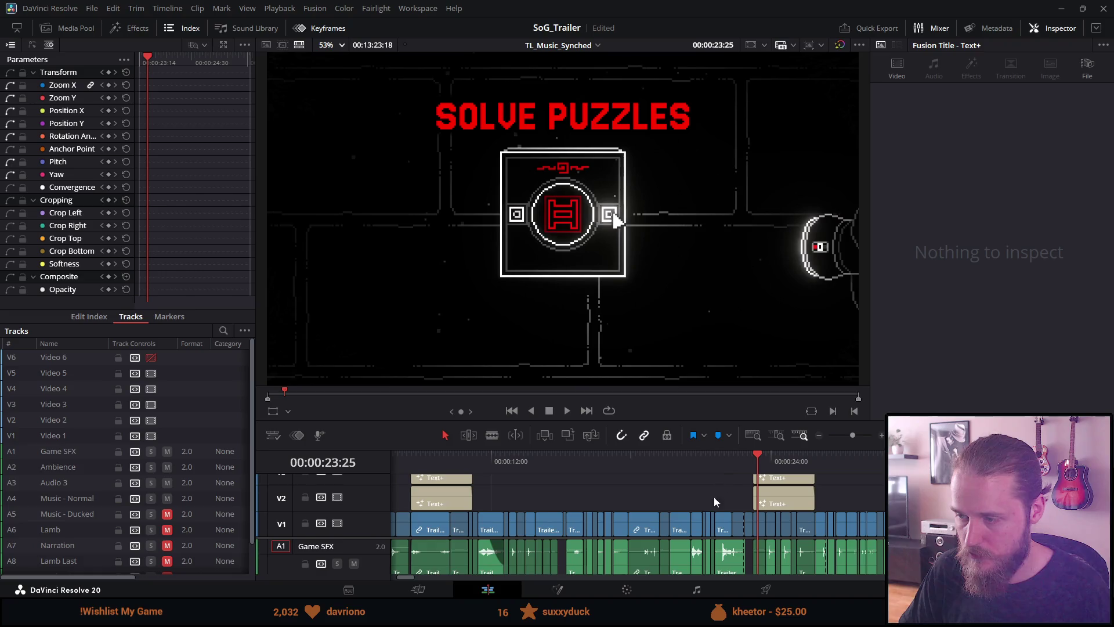
Step: Replay the main hall shot from the start of the staircase, then switch back to Unity
mouse_move(729, 459)
left_mouse_down()
mouse_move(667, 464)
mouse_move(692, 462)
left_mouse_up()
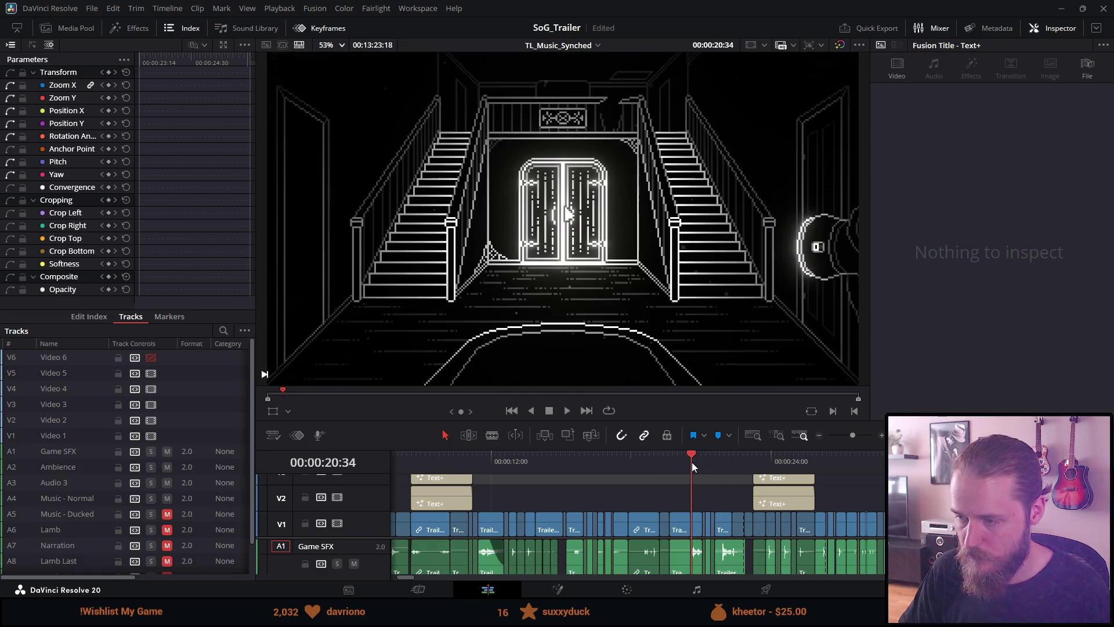
key("space")
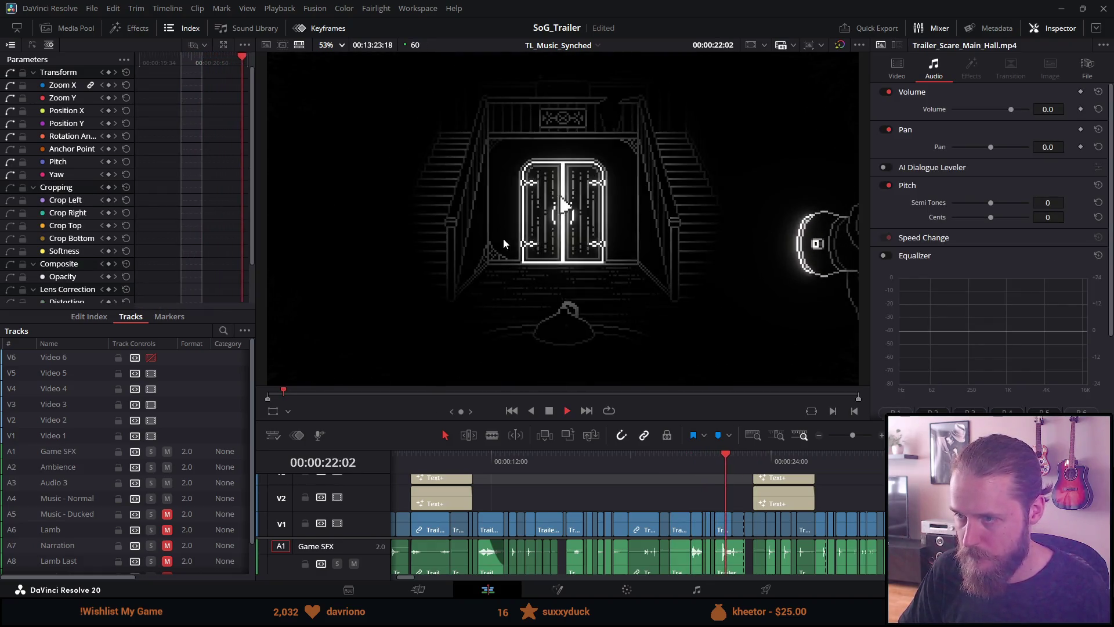
key("space")
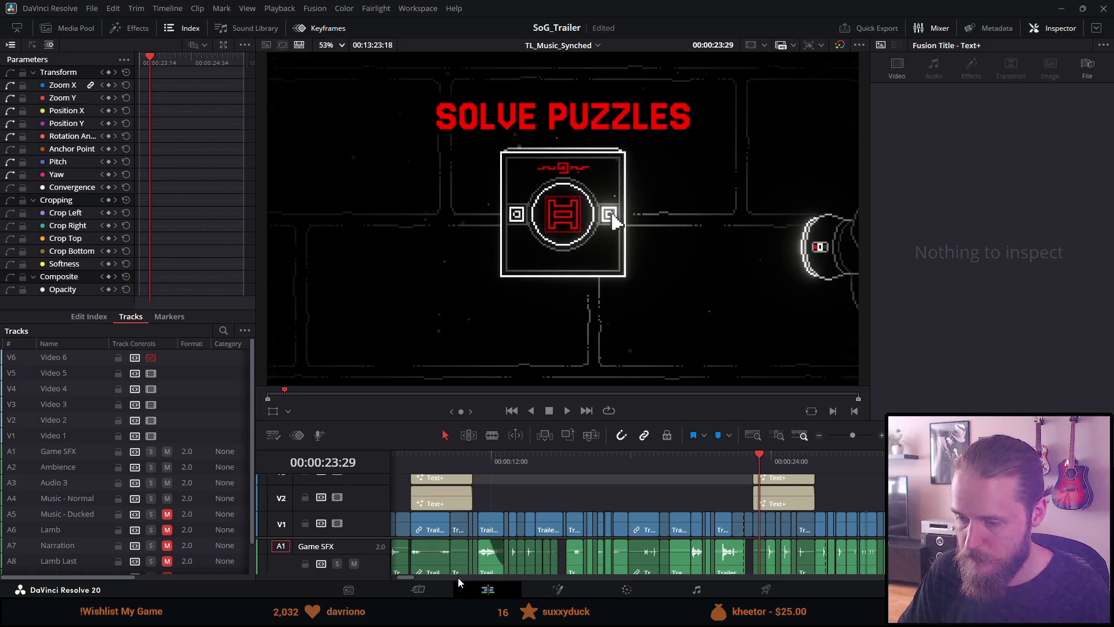
key("alt+Tab")
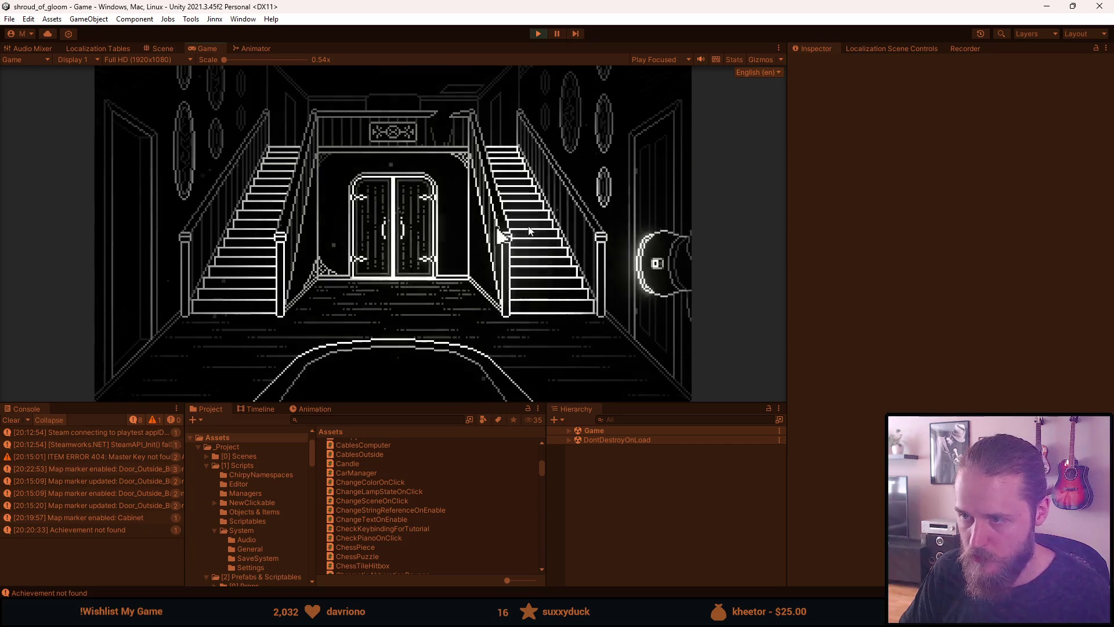
Step: Stop play mode and enable the First_Main_Hall room in the Hierarchy
left_click(634, 220)
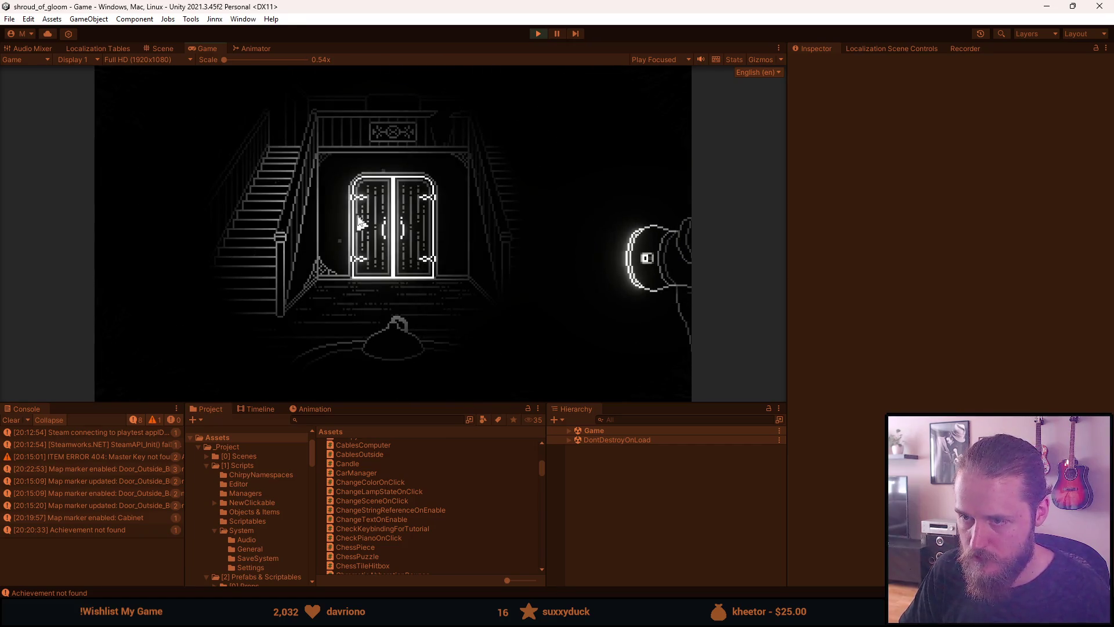
key("F1")
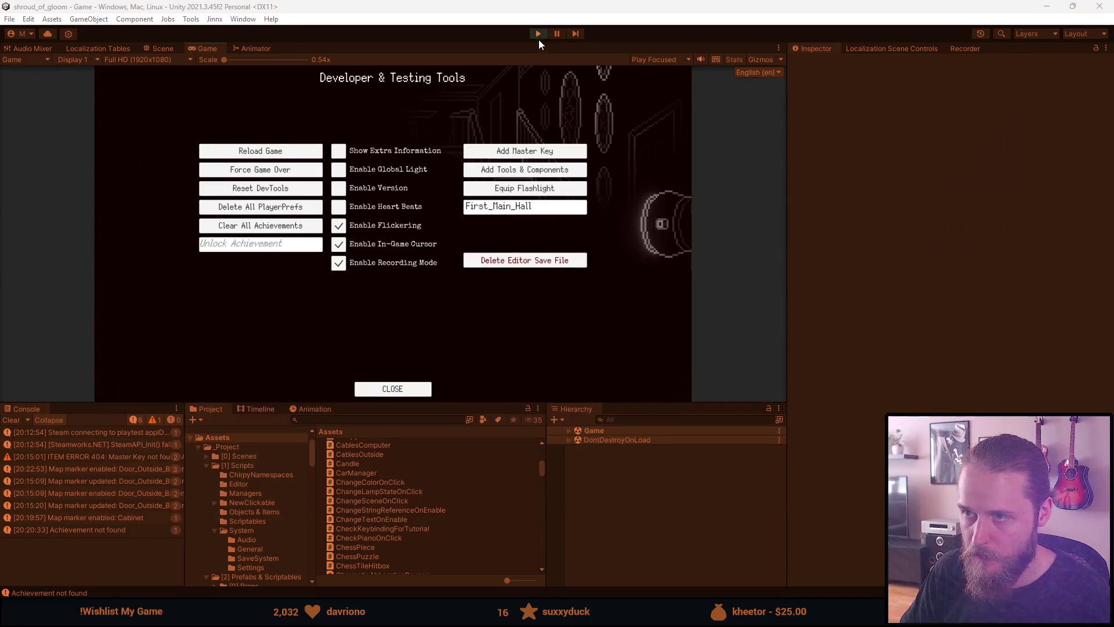
left_click(538, 37)
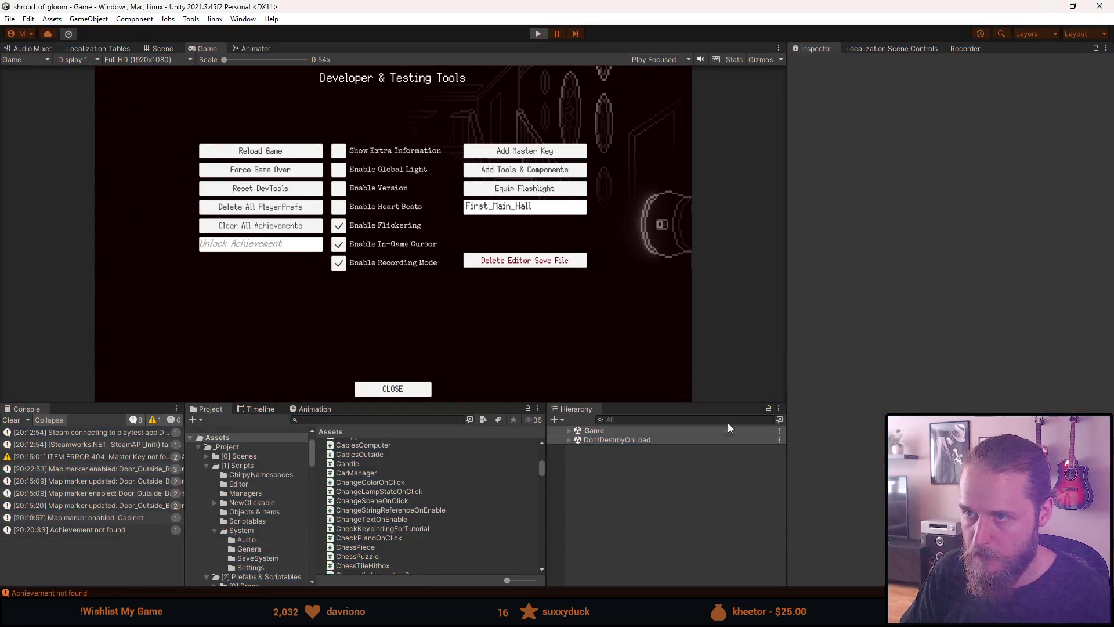
scroll(630, 495, "down", 5)
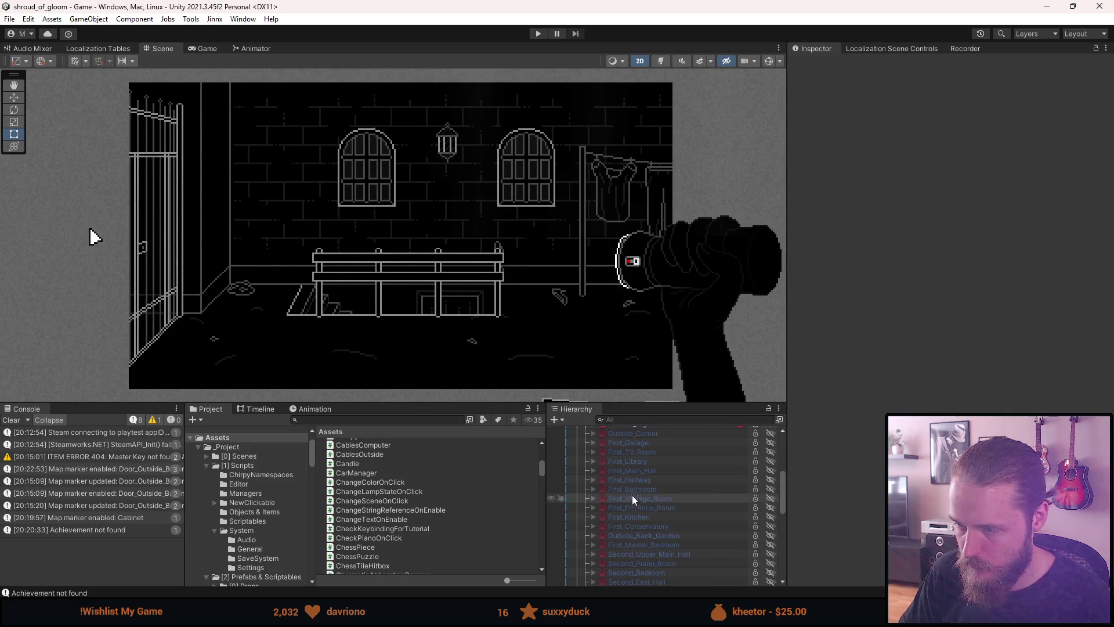
scroll(652, 499, "down", 3)
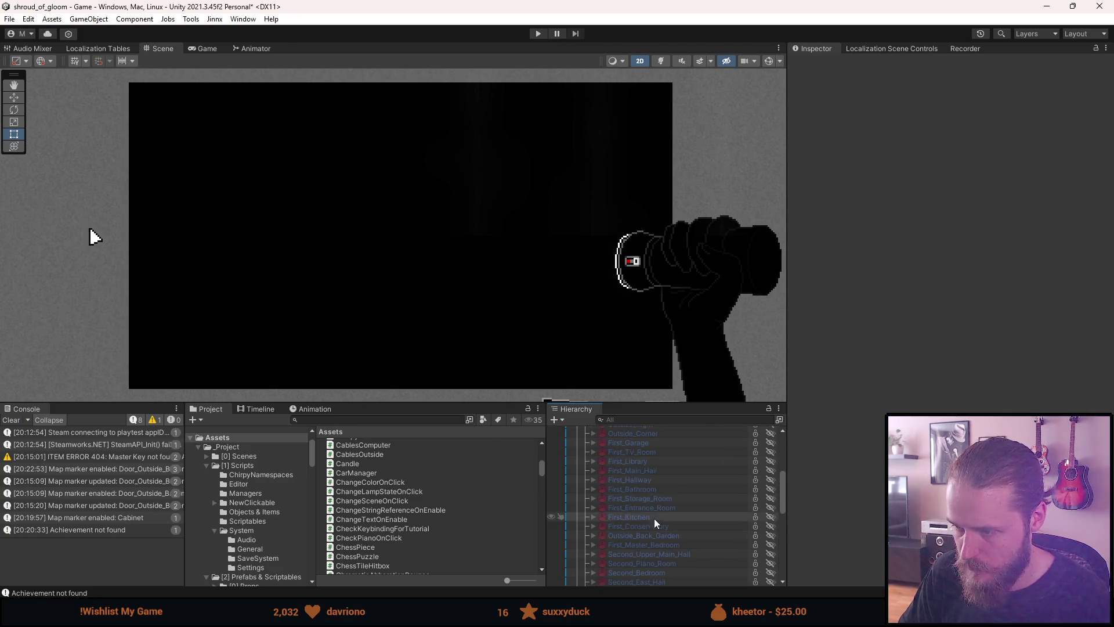
key("a")
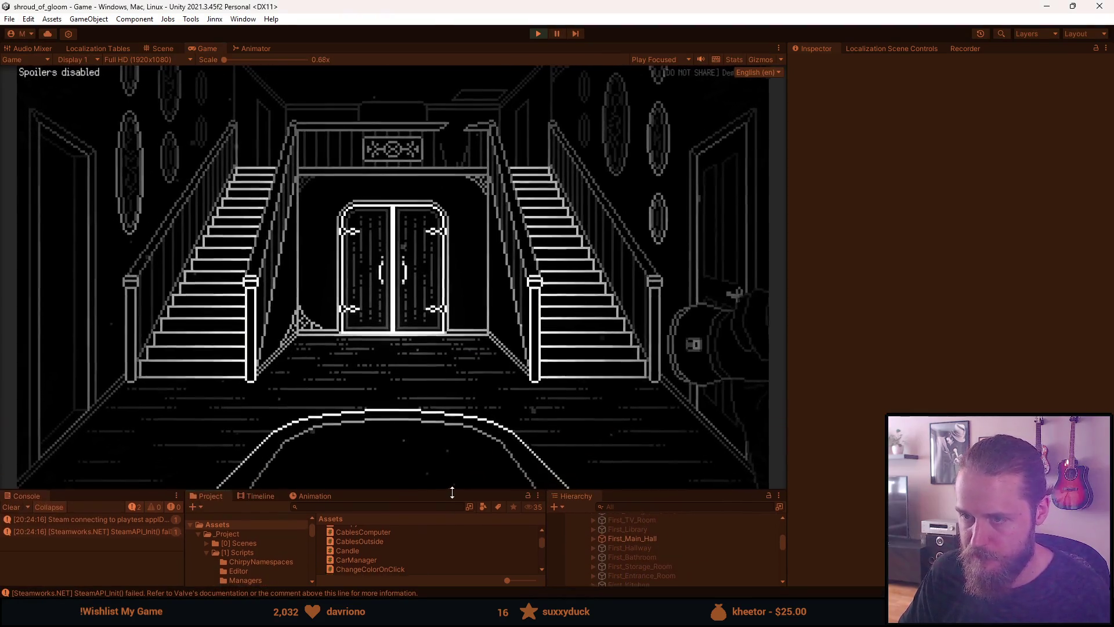
Step: Go through the right-hand door, then pause and reload the game from the developer tools
key("F1")
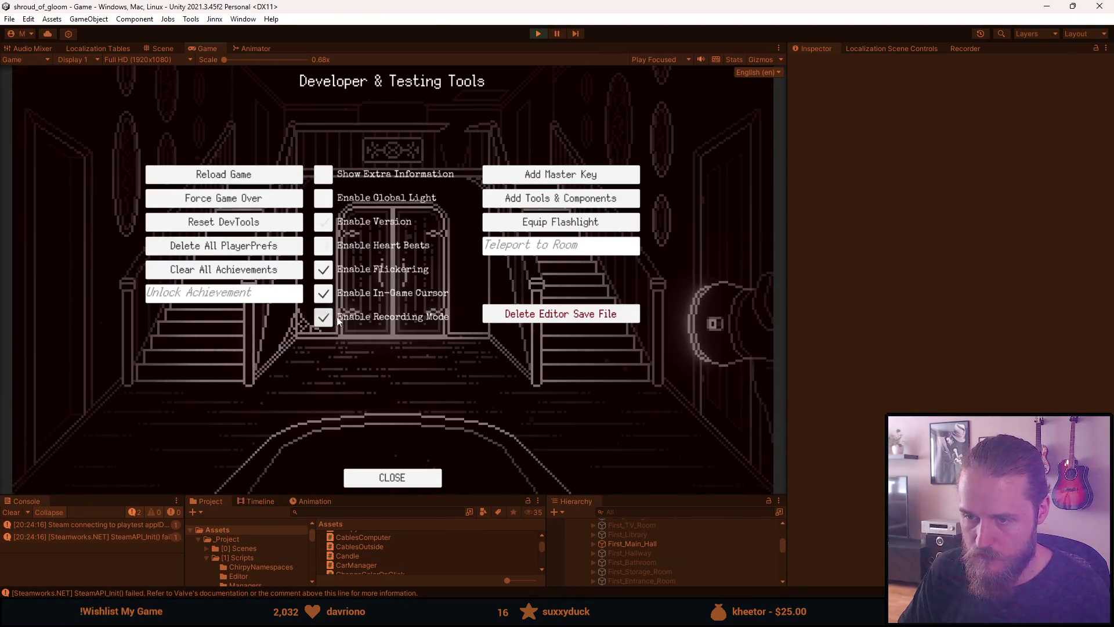
key("F1")
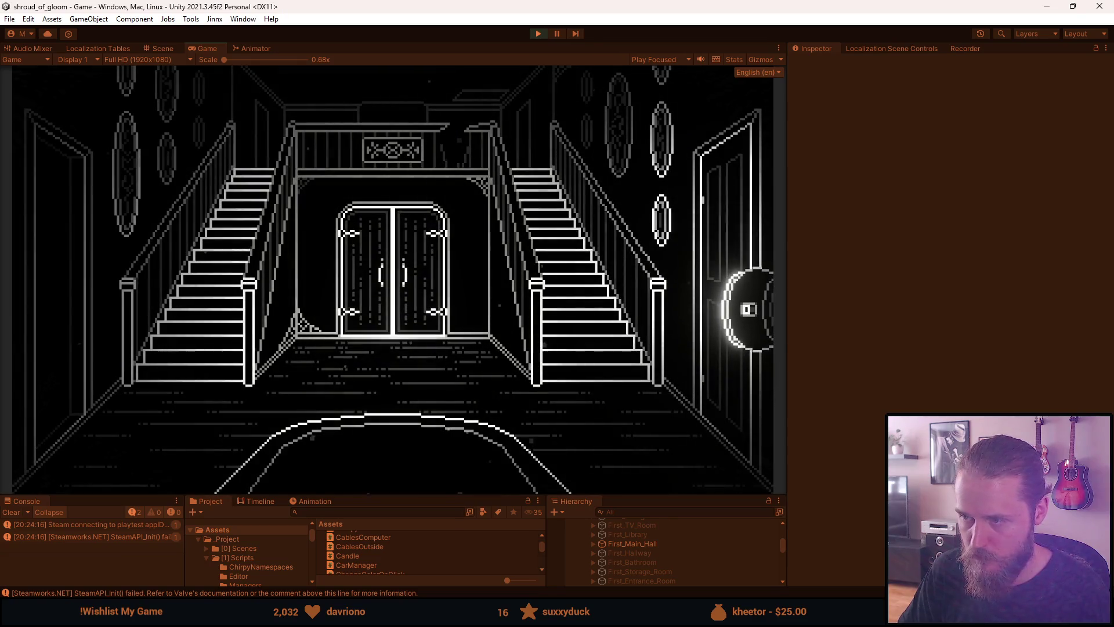
left_click(685, 250)
key("Escape")
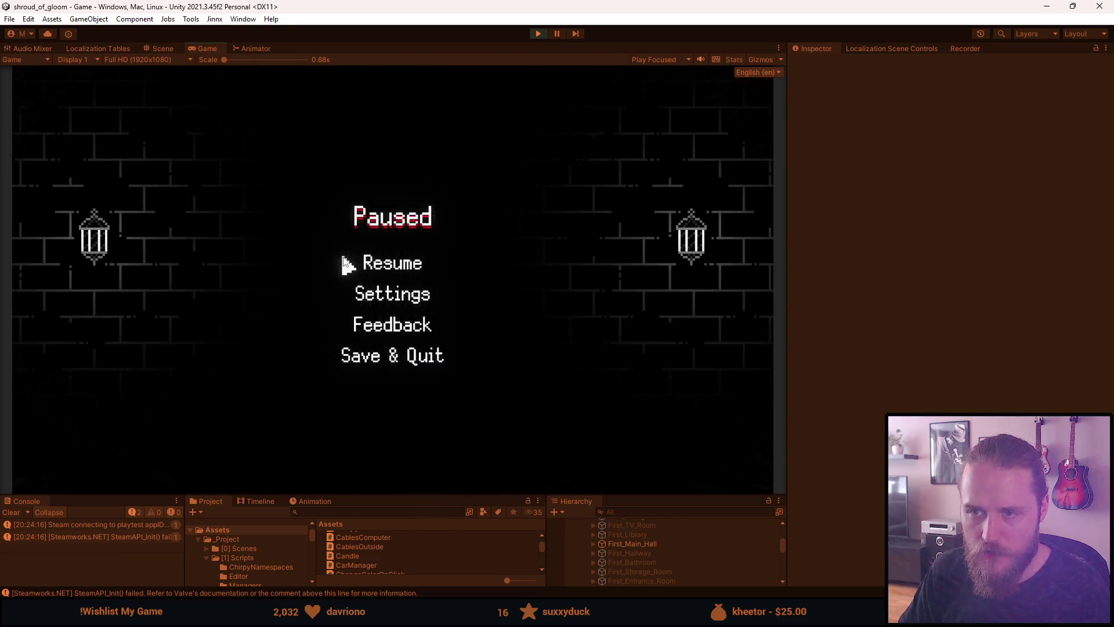
key("F1")
left_click(224, 174)
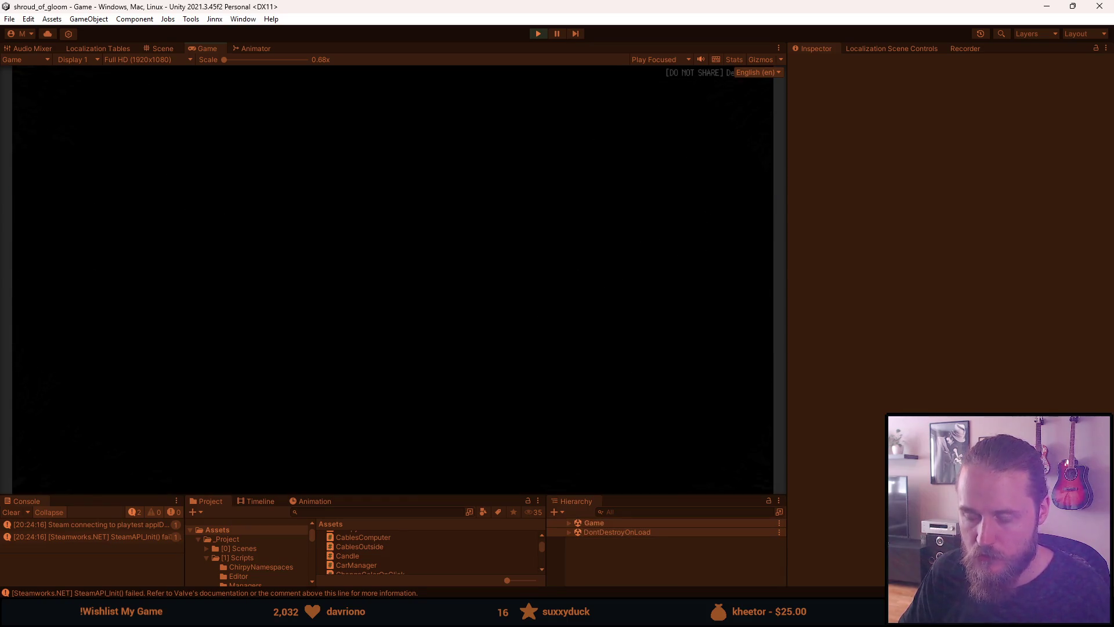
left_click(336, 261)
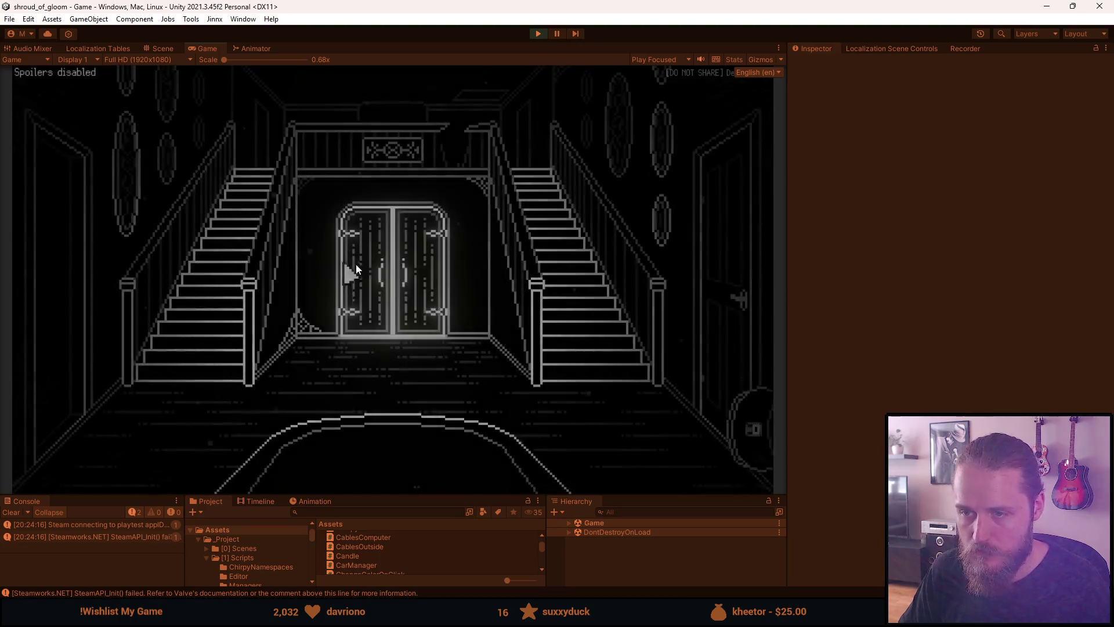
Step: Trigger the main hall door event and turn the view toward the lower-left stairs
key("F1")
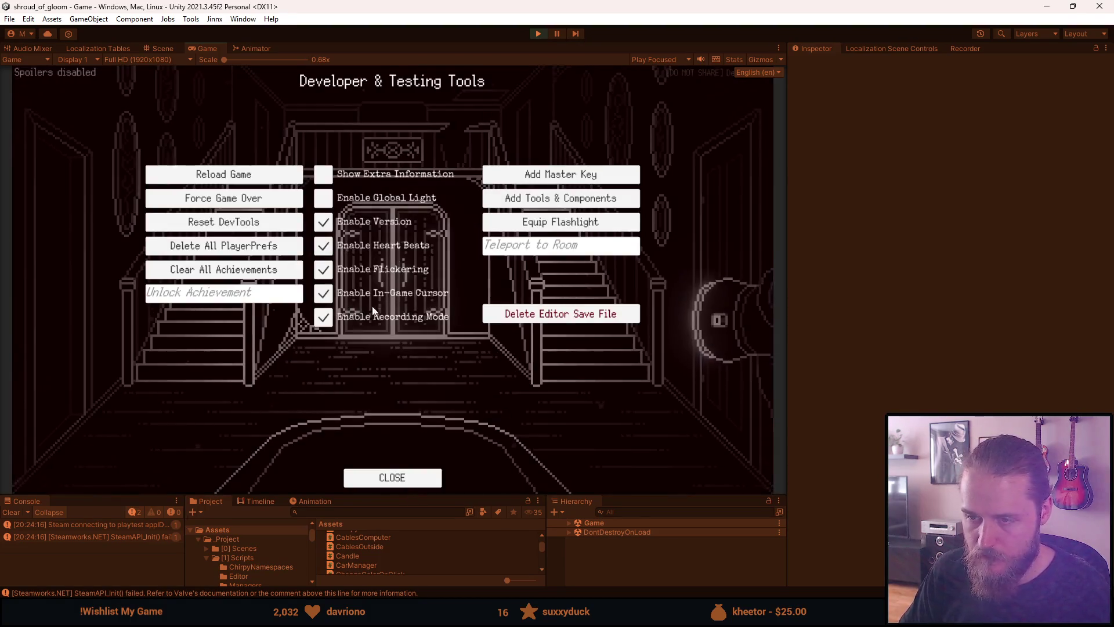
key("F1")
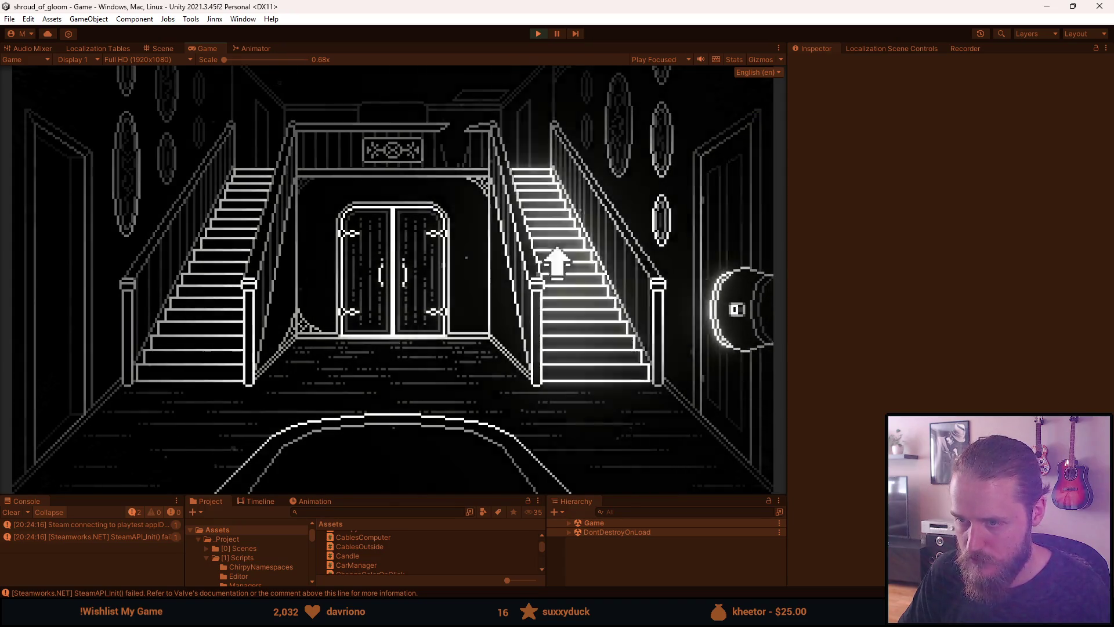
left_click(397, 247)
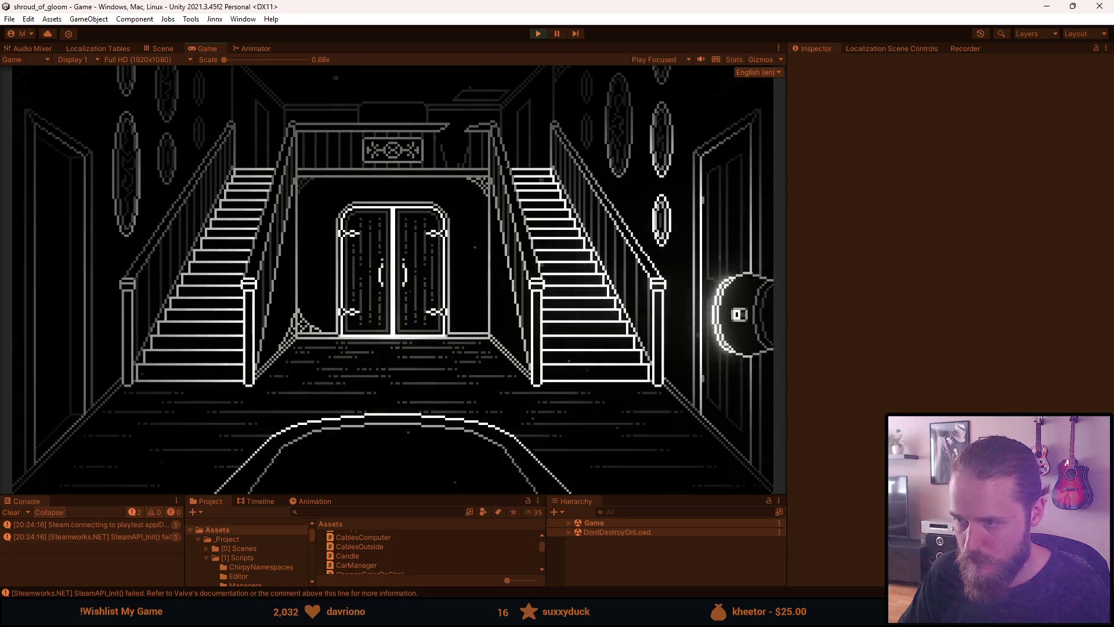
left_click(398, 261)
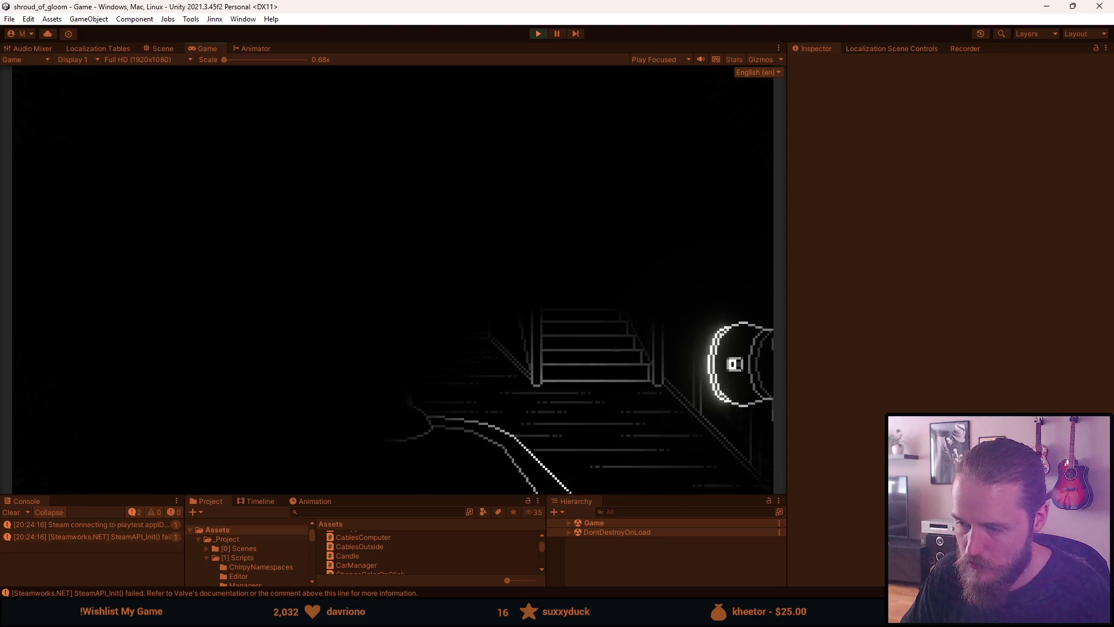
Step: In DaVinci Resolve, play the SoG_Trailer edit from the main hall staircase shot
key("alt+Tab")
mouse_move(678, 458)
left_mouse_down()
mouse_move(665, 459)
mouse_move(691, 459)
left_mouse_up()
key("space")
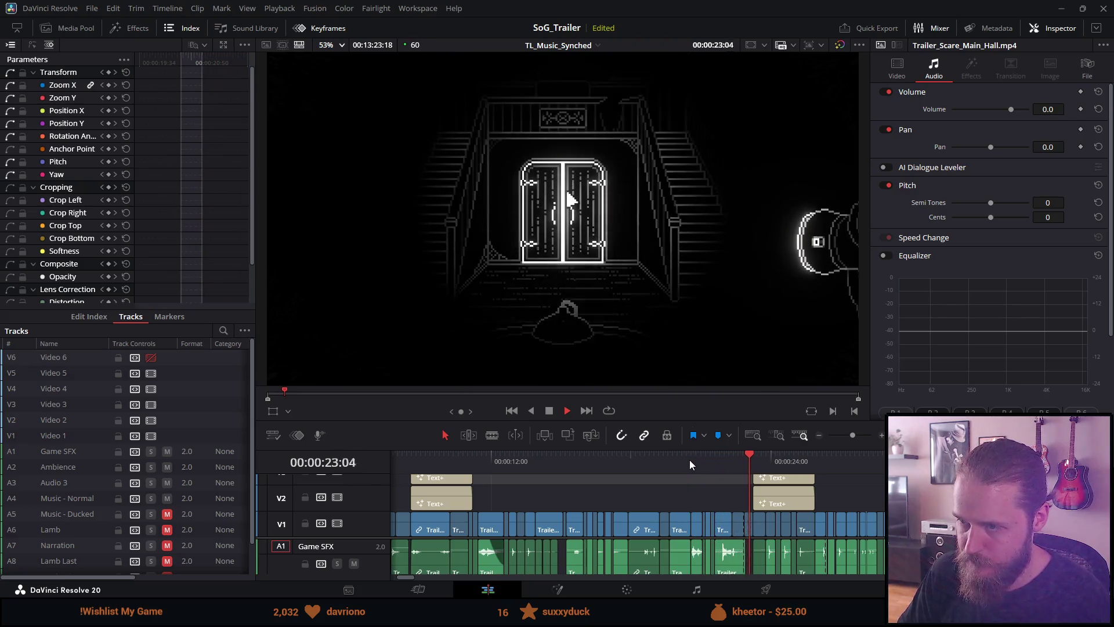
key("space")
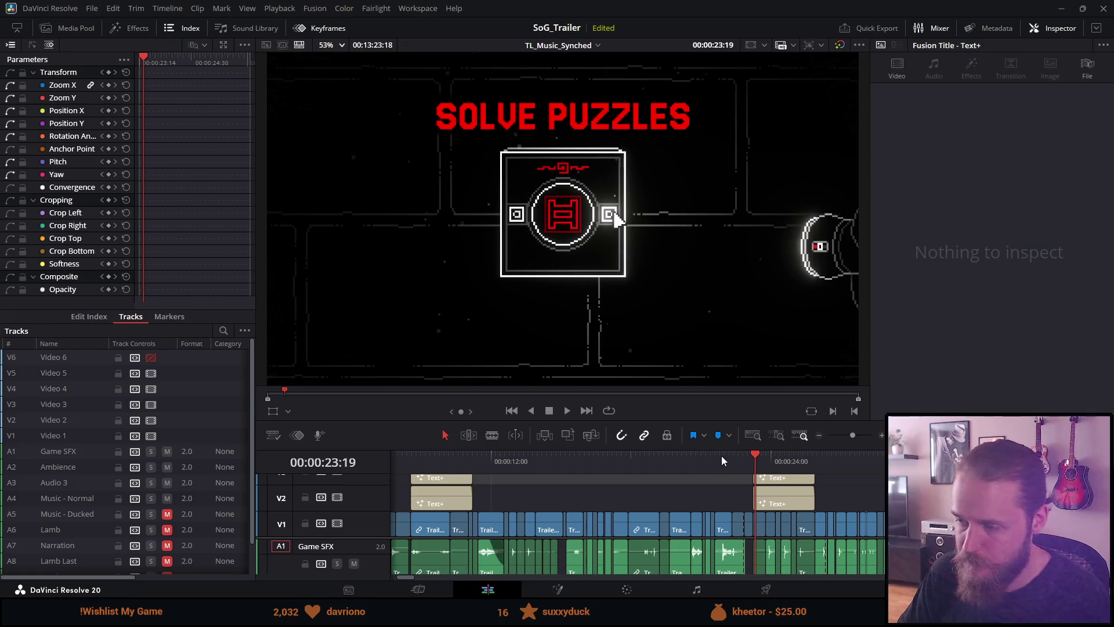
left_click_drag(736, 457, 751, 458)
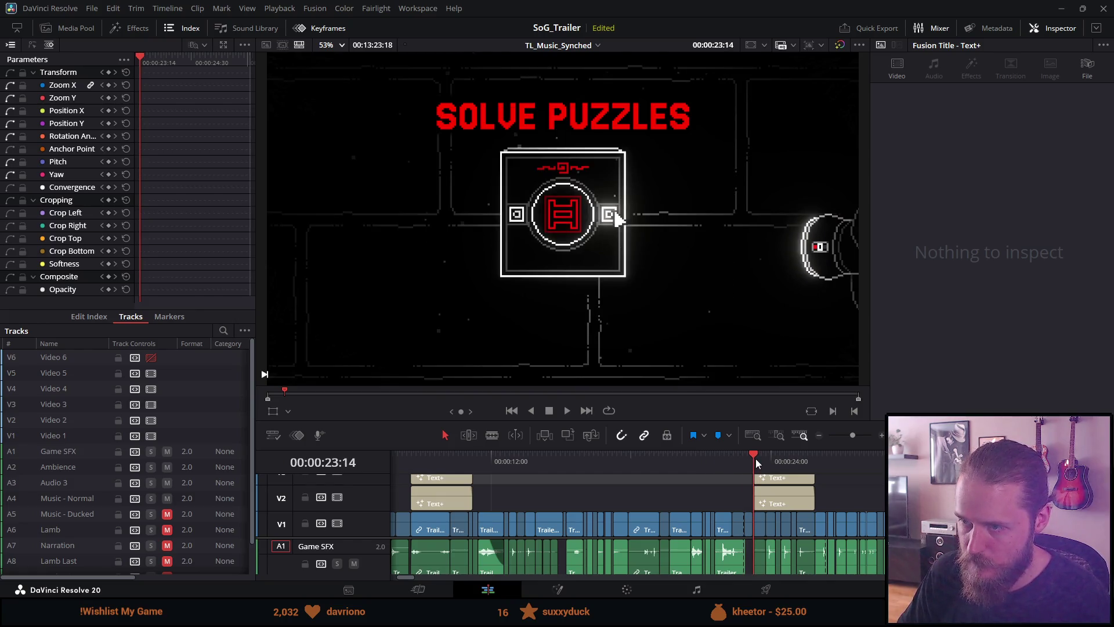
key("space")
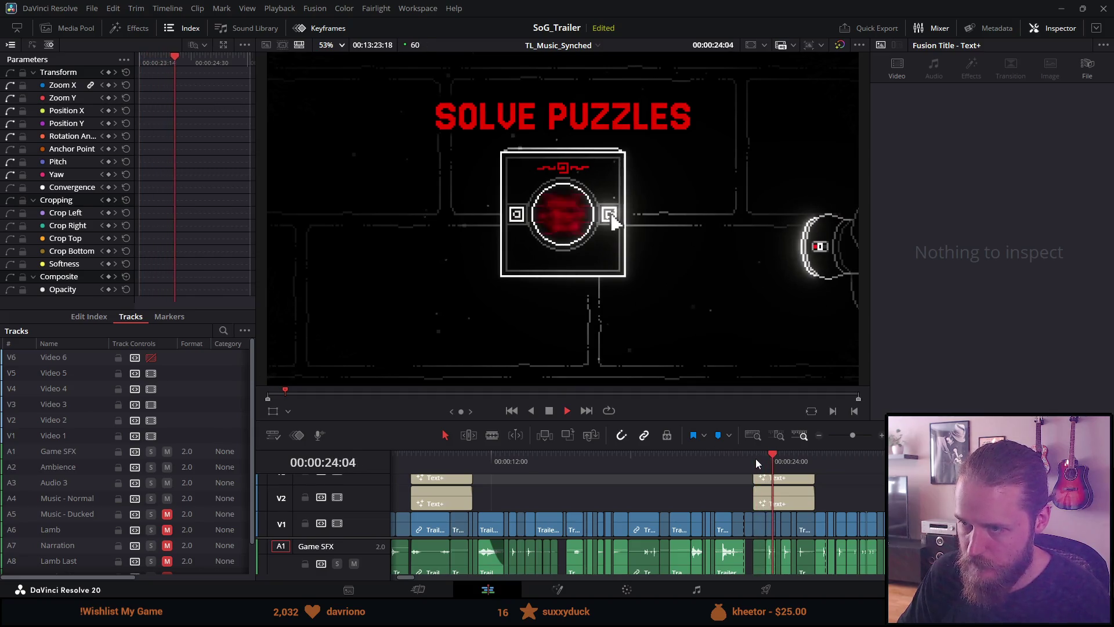
key("space")
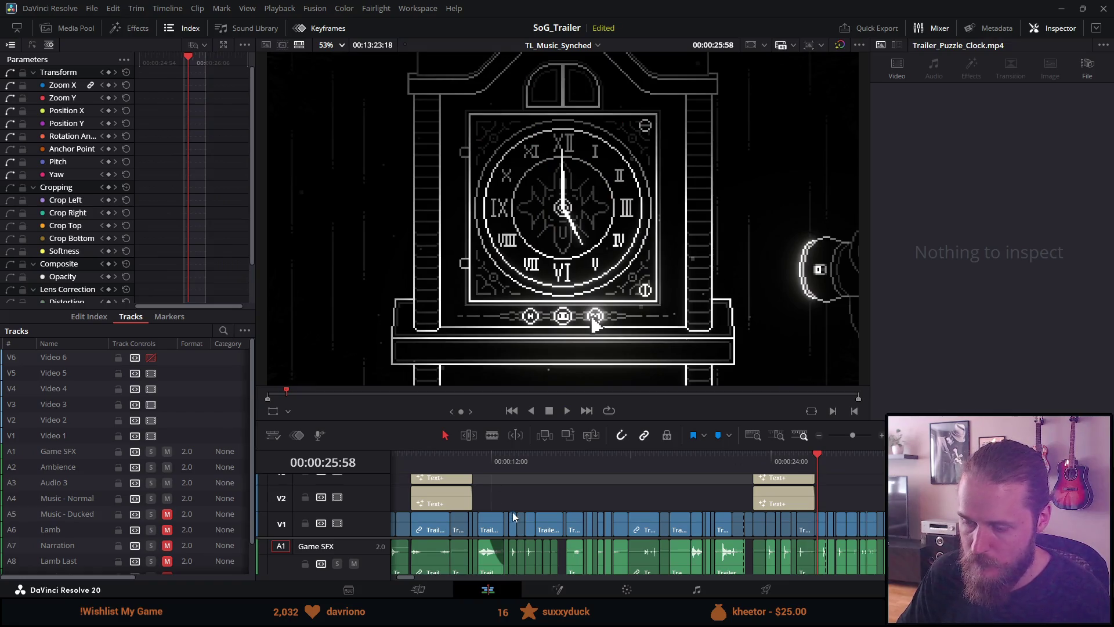
left_click(734, 462)
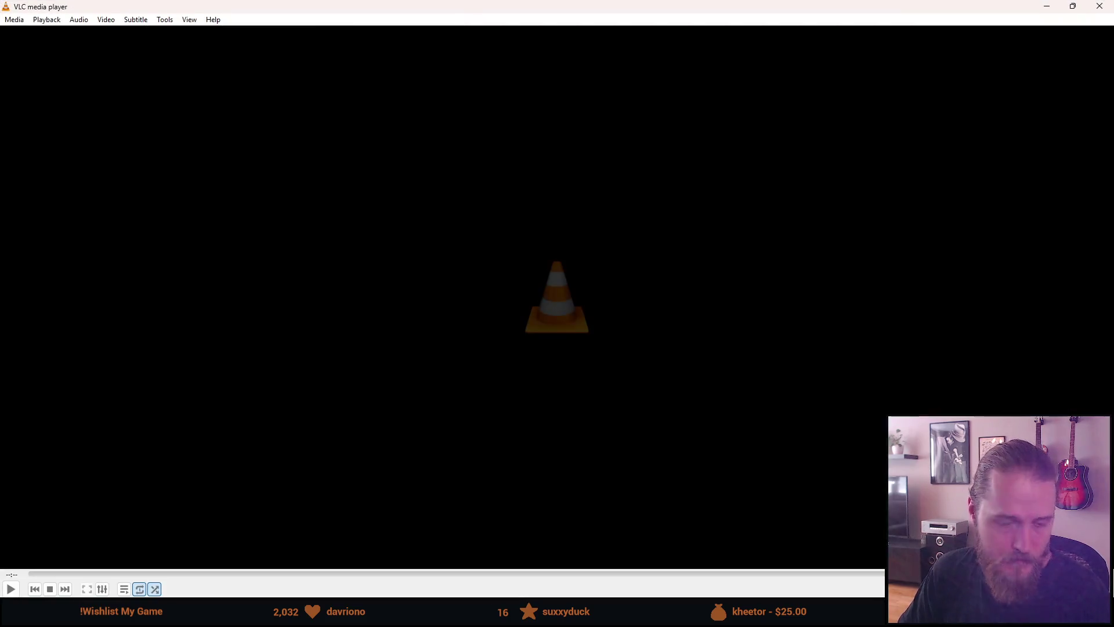
Step: Close the empty media player and return to the Unity editor
left_click(1096, 5)
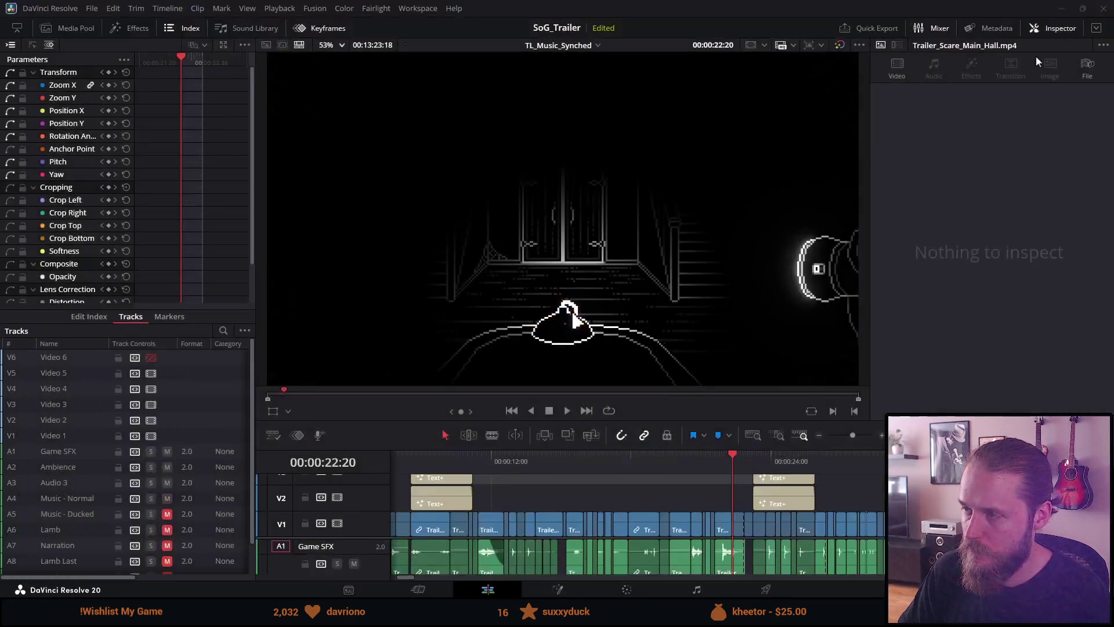
key("alt+Tab")
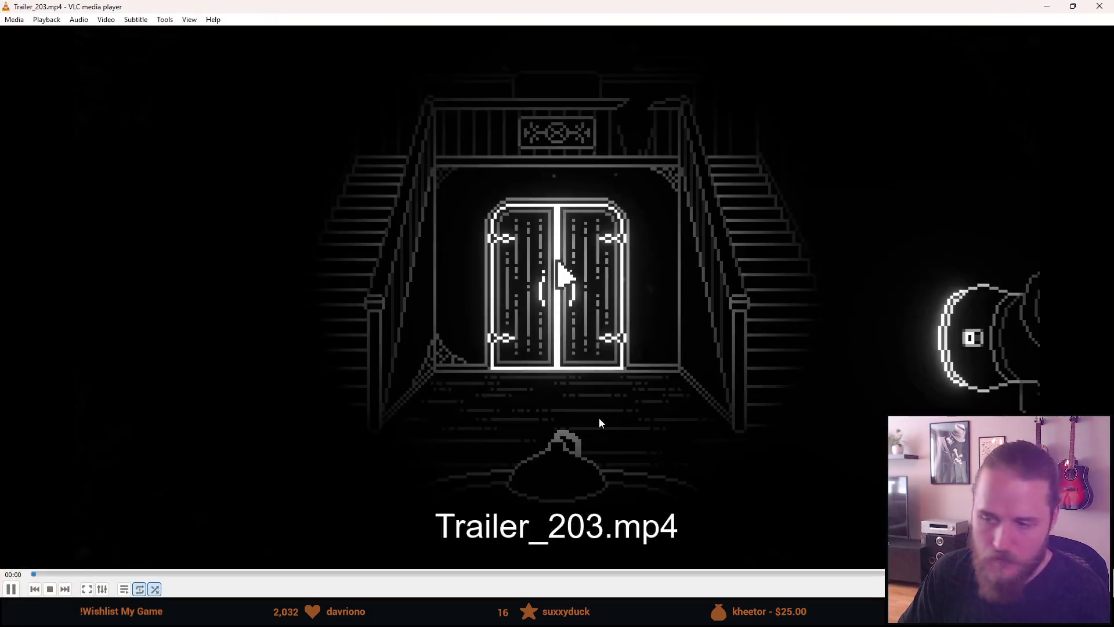
scroll(559, 367, "up", 1)
scroll(559, 368, "down", 1)
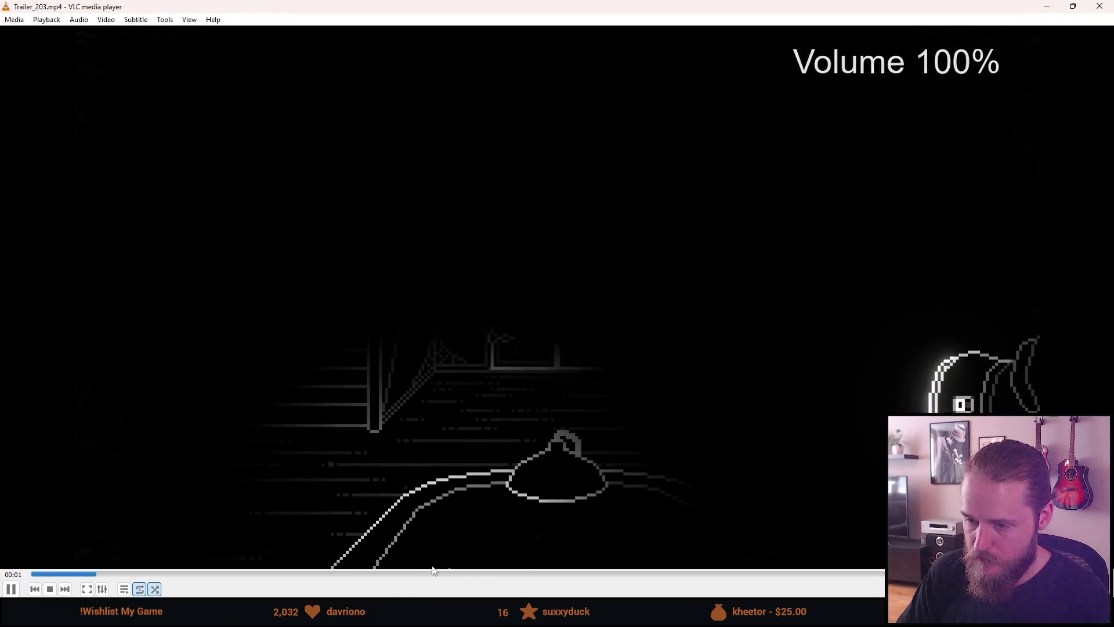
Step: Skip through the Trailer_203 take, rewind it to the start, and close the player
left_click(513, 575)
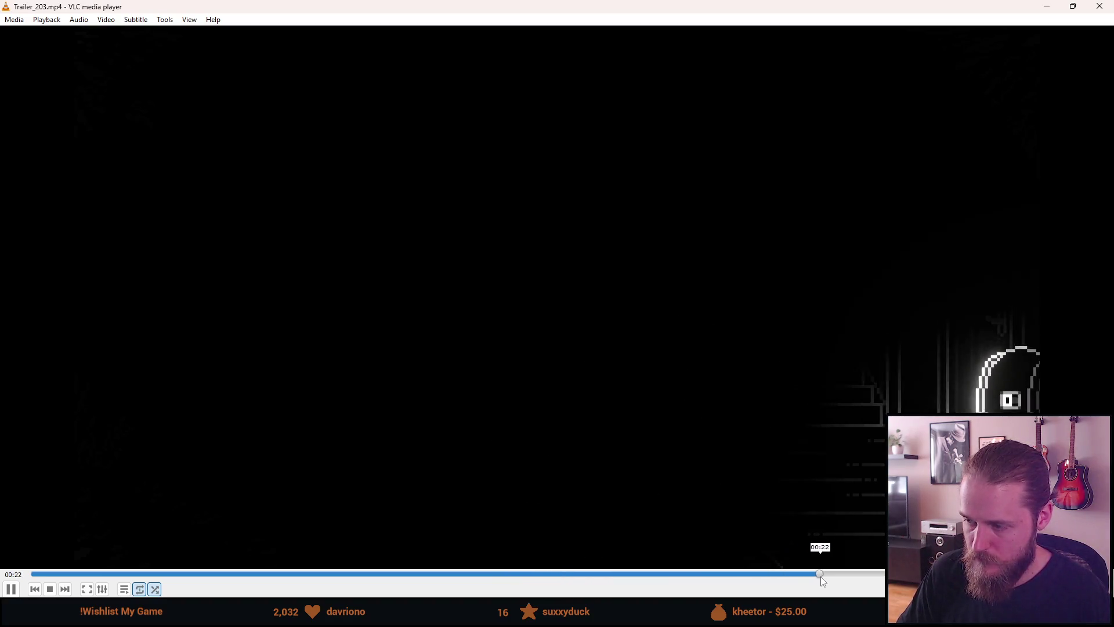
left_click(820, 576)
left_click(600, 575)
left_click_drag(564, 582, 69, 584)
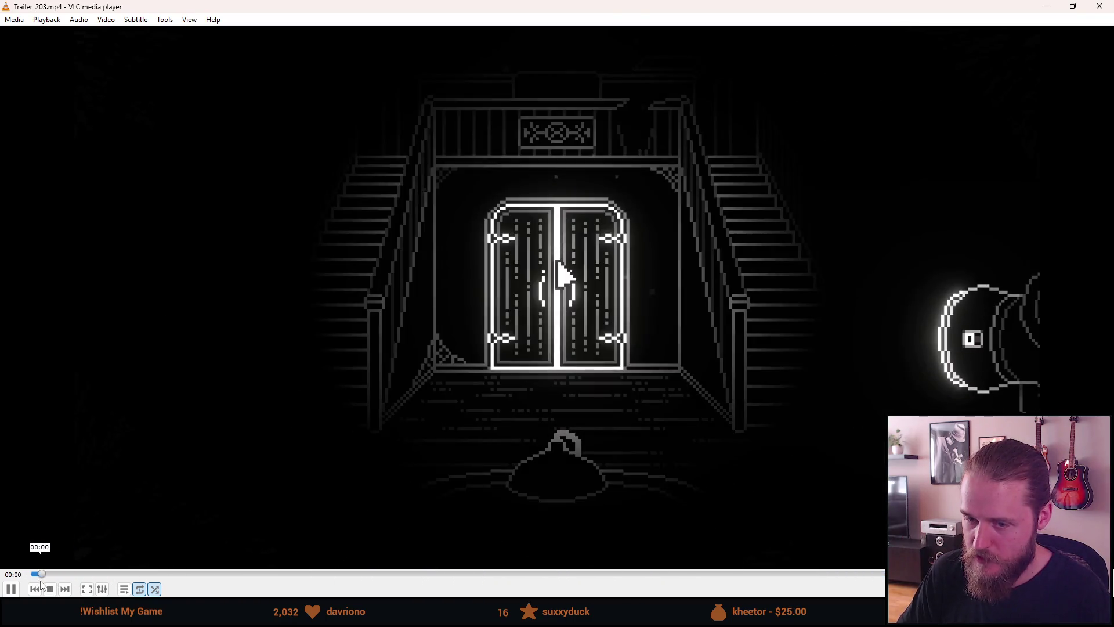
left_click(1099, 7)
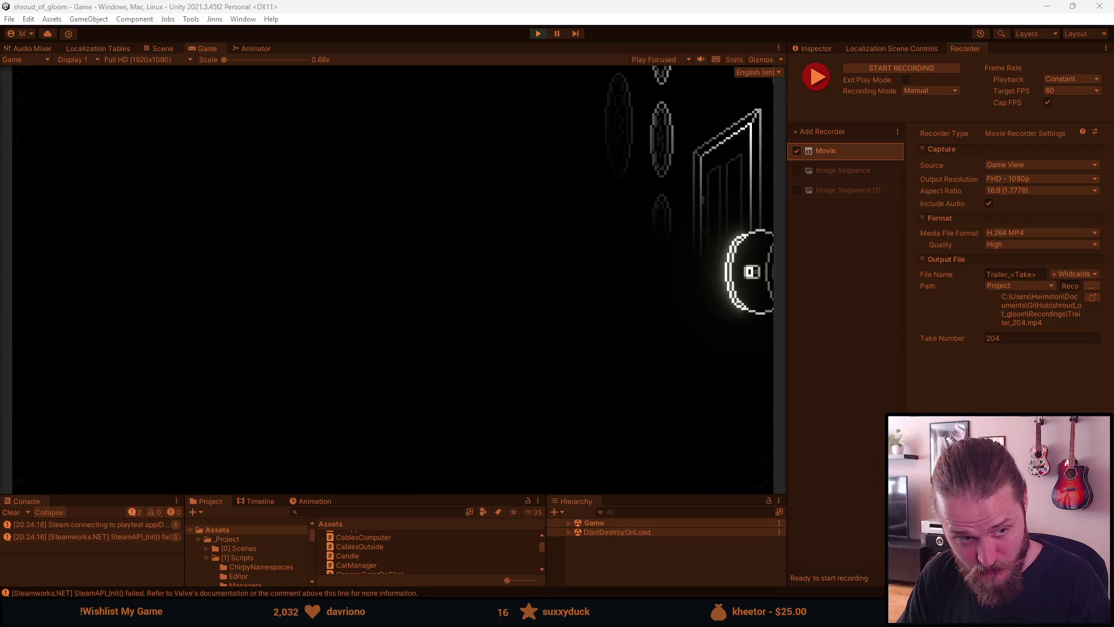
Step: Reload the game, toggle a dev tool option, and interact with the main hall doors
key("F1")
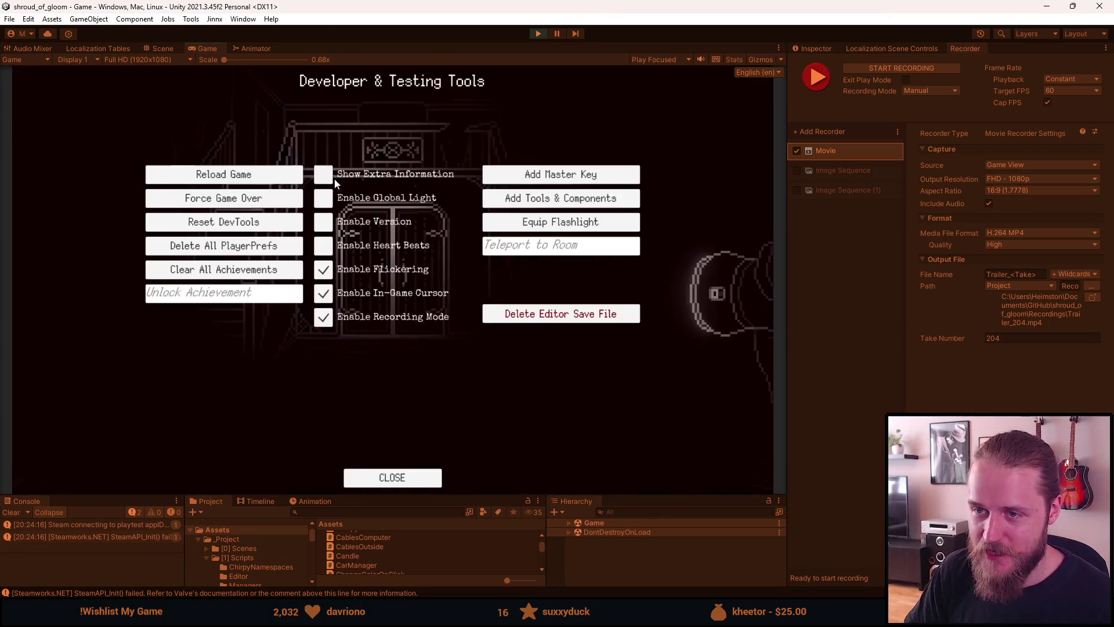
left_click(224, 182)
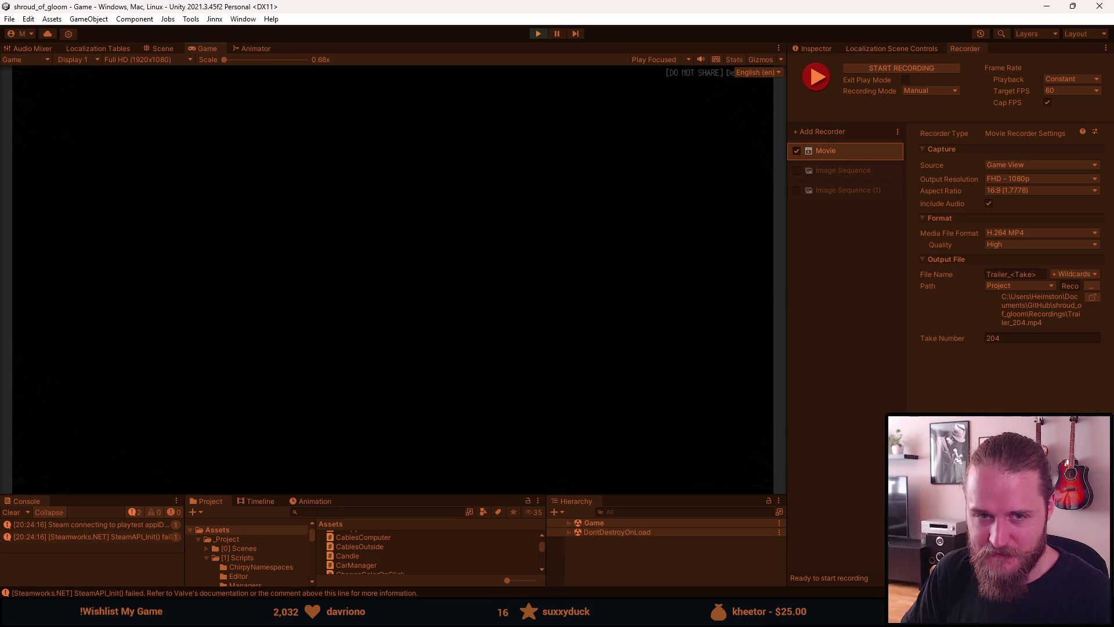
key("F1")
left_click(324, 318)
key("F1")
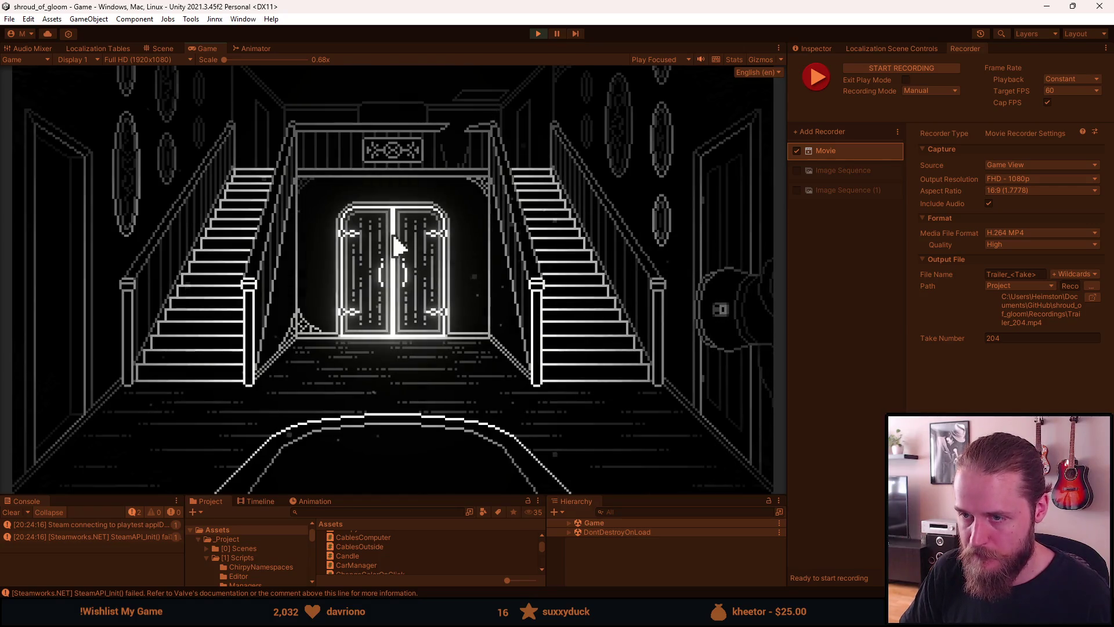
left_click(396, 246)
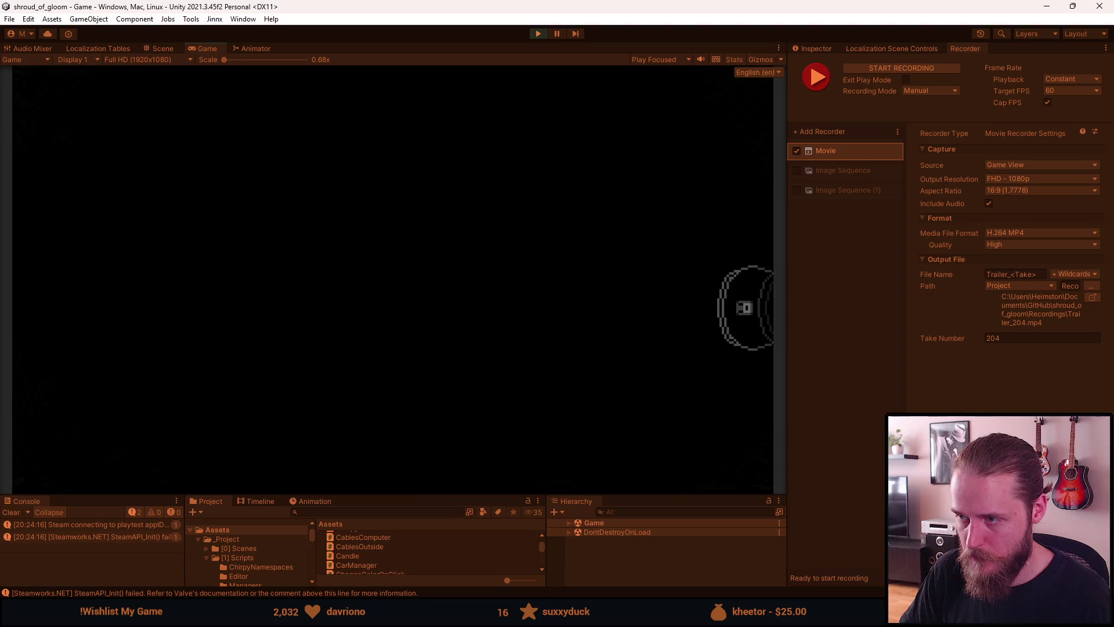
Step: Reload again, enable recording mode, and trigger the door scare for take 204
key("F1")
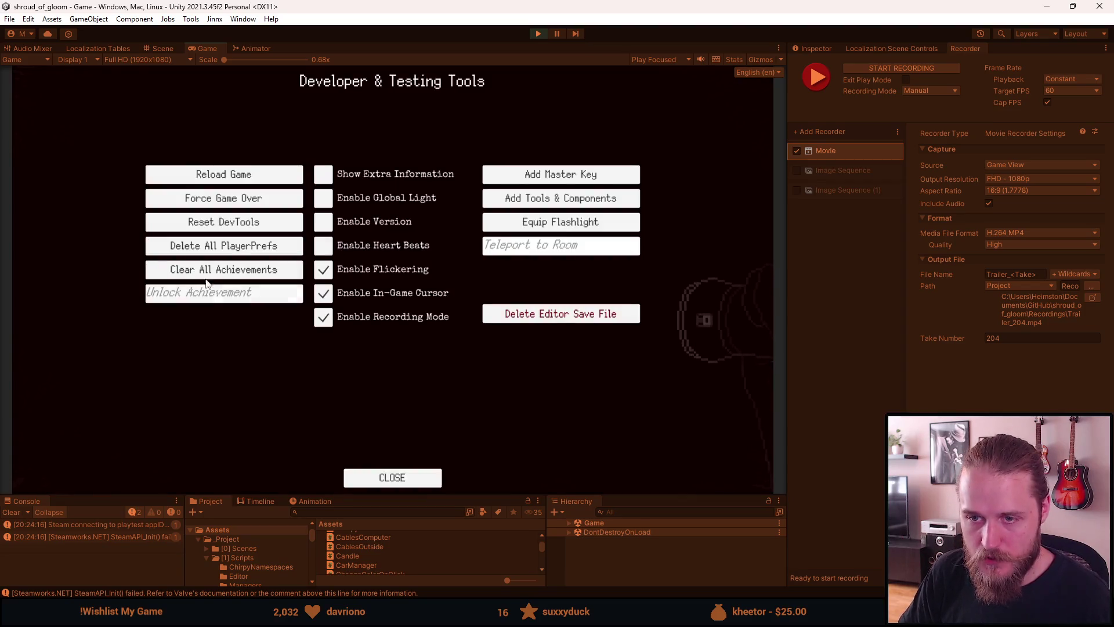
left_click(216, 179)
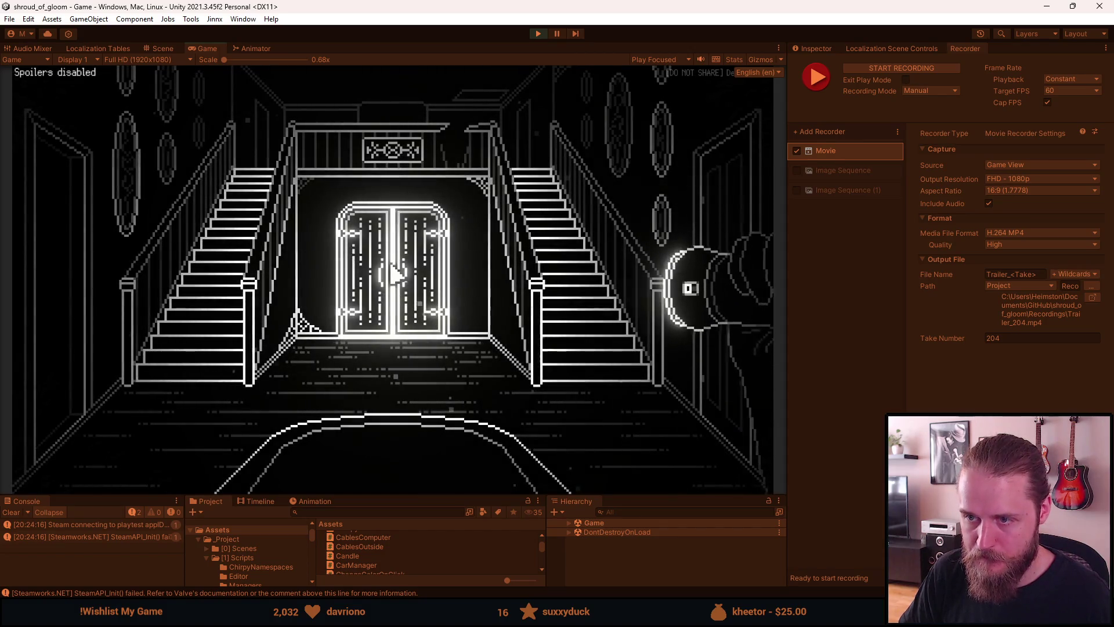
key("F1")
left_click(323, 316)
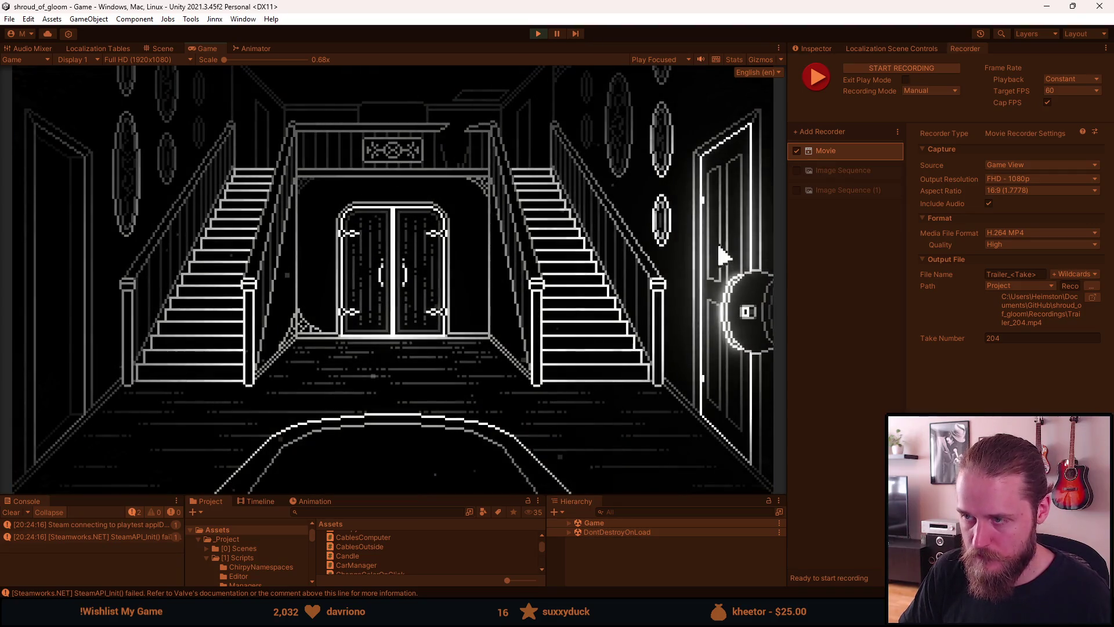
left_click(395, 245)
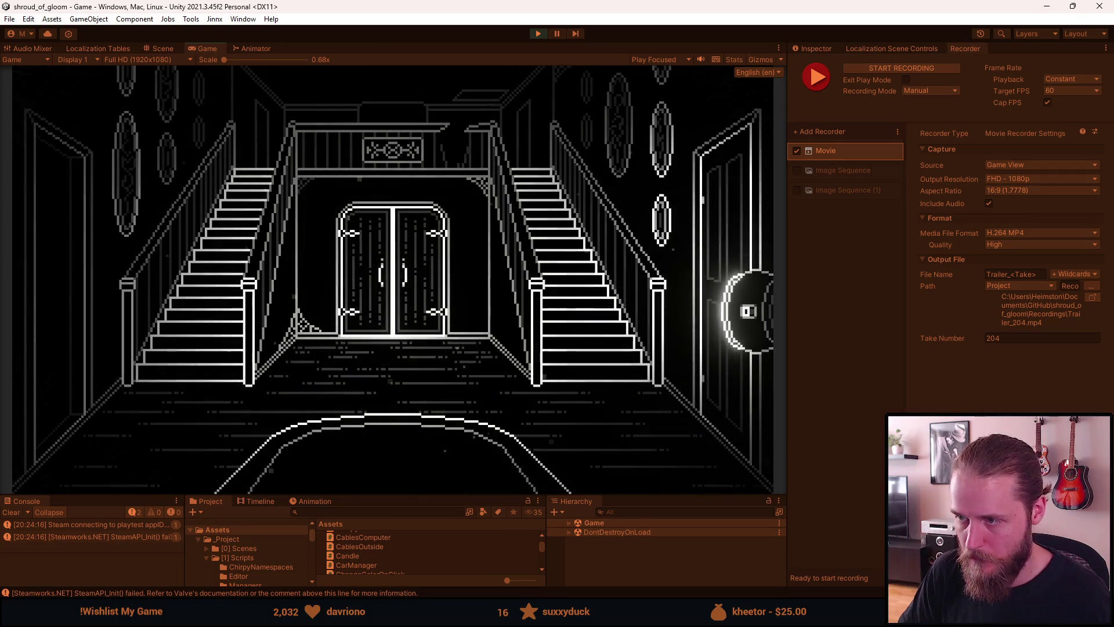
left_click(409, 238)
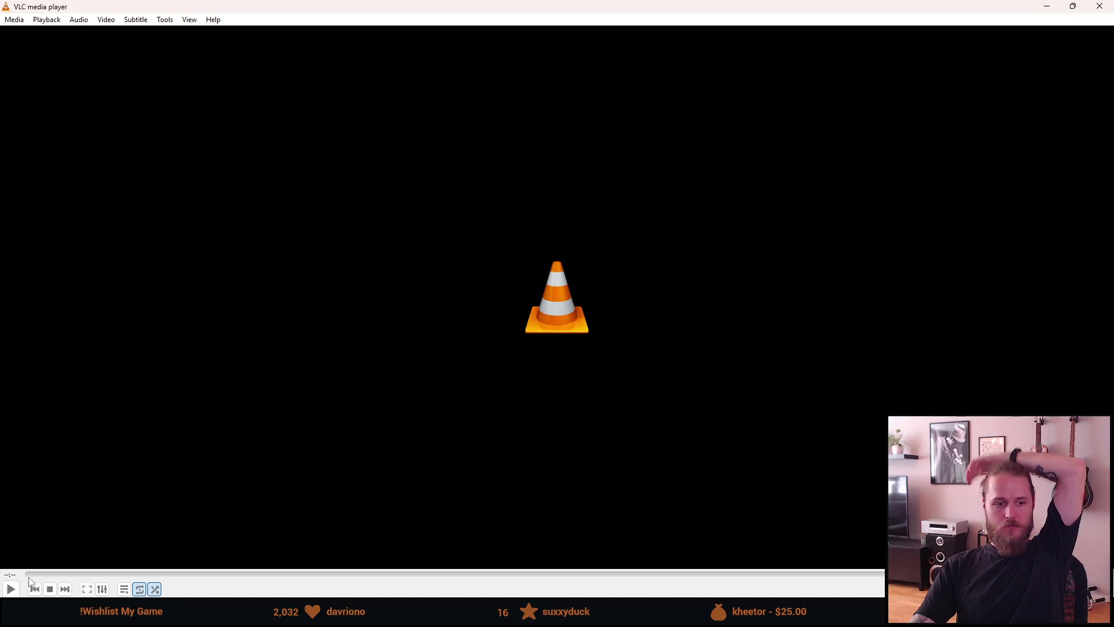
Step: Close VLC after the Trailer_204 review and return to Unity
left_click(1099, 6)
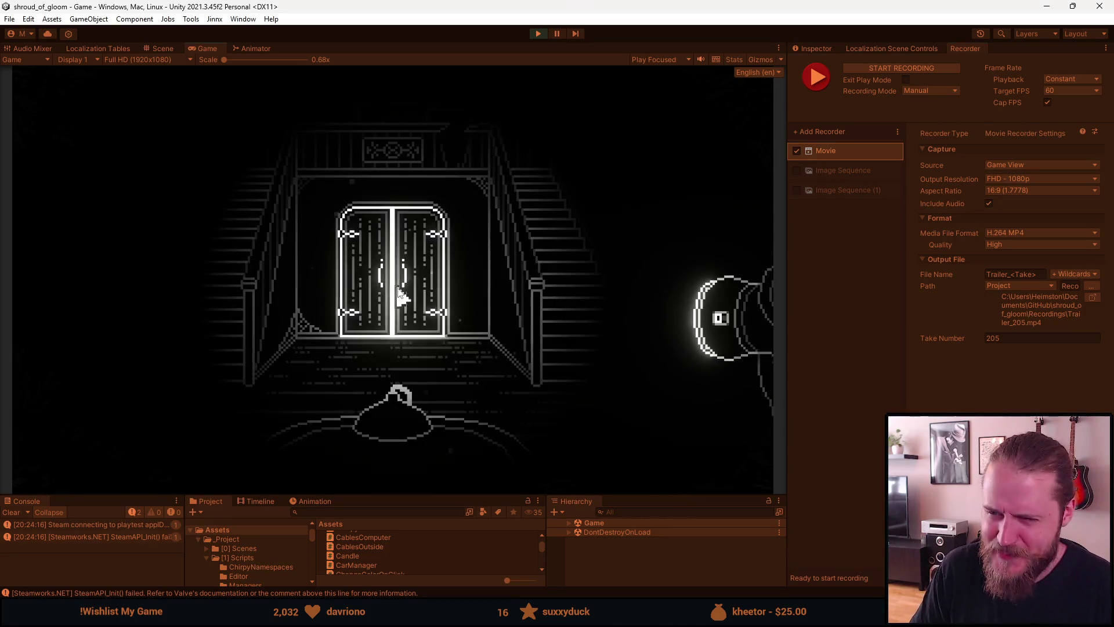
Step: Reload into the lit hall, enable Recording Mode, and start take 205 with the F10 hotkey
key("F1")
key("F1")
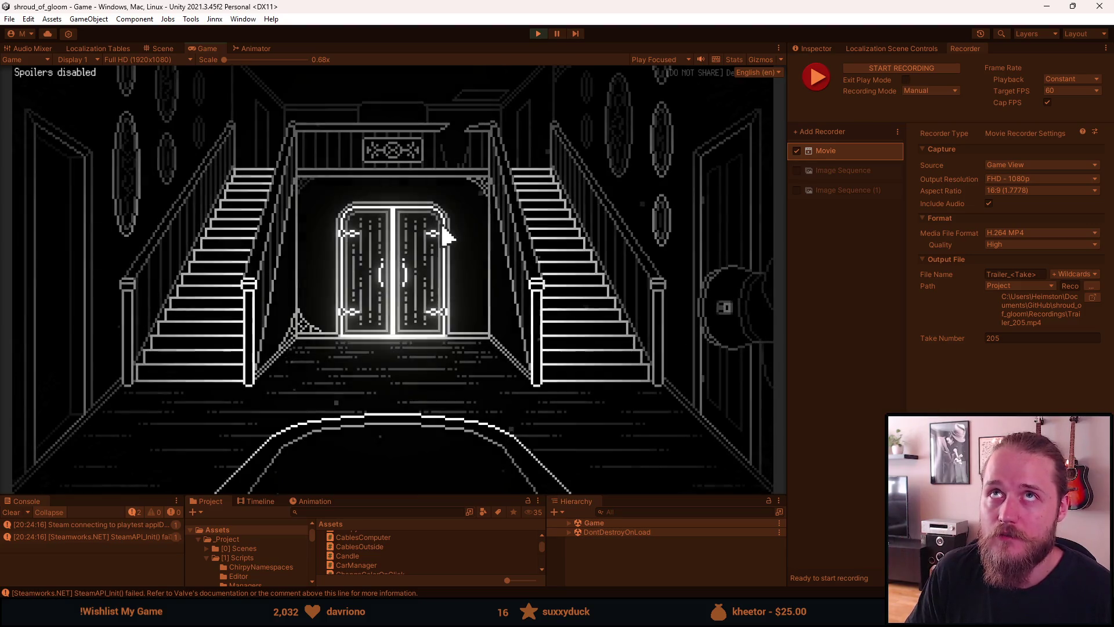
key("F1")
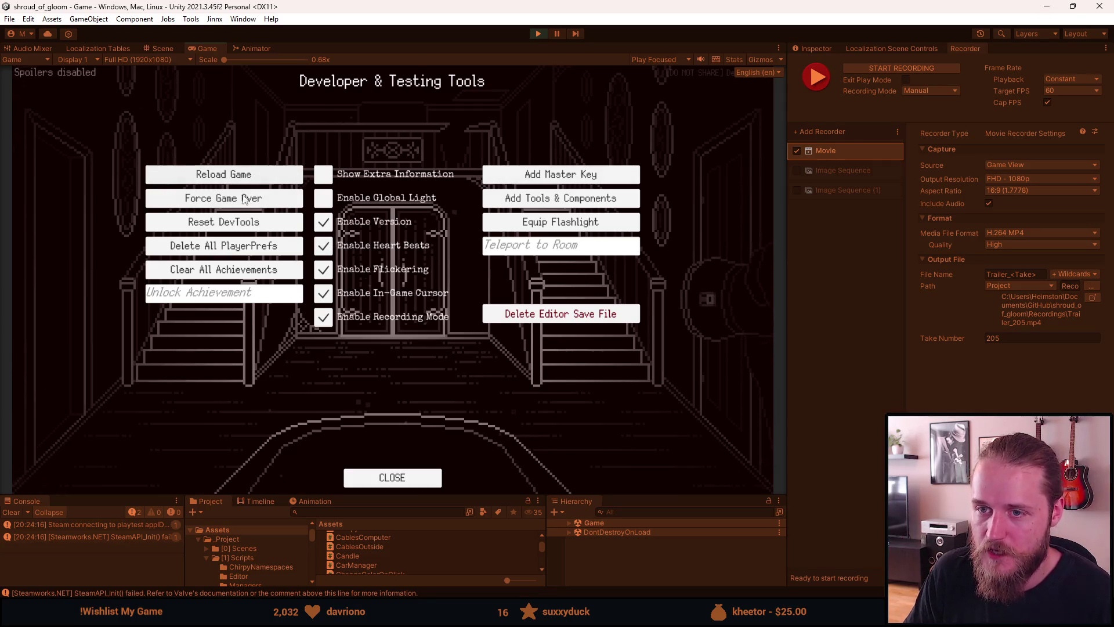
left_click(333, 321)
key("F1")
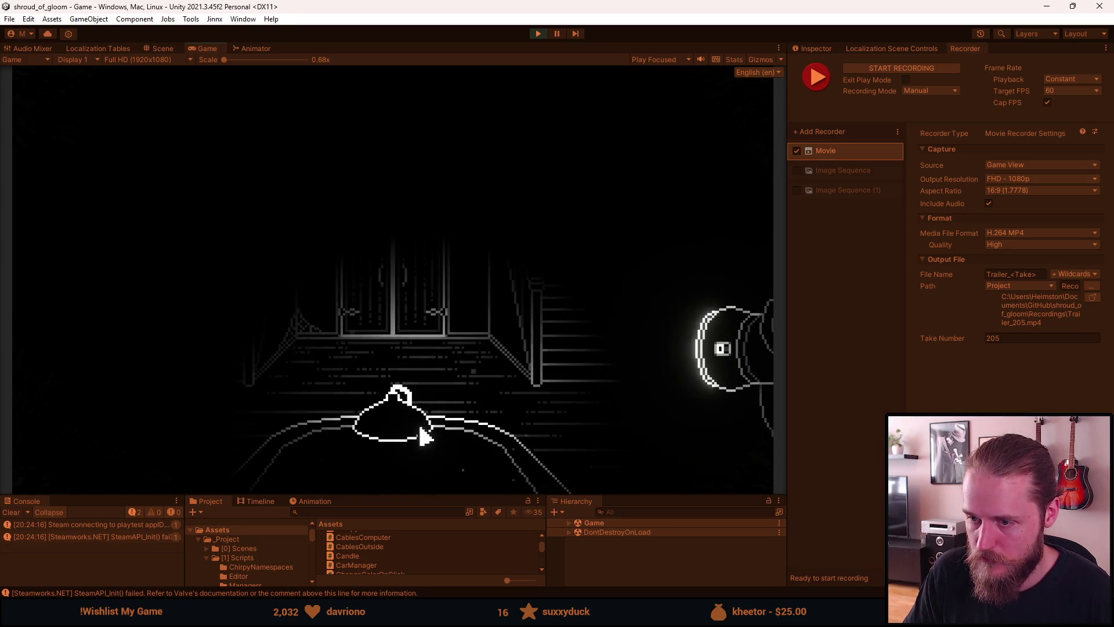
key("F10")
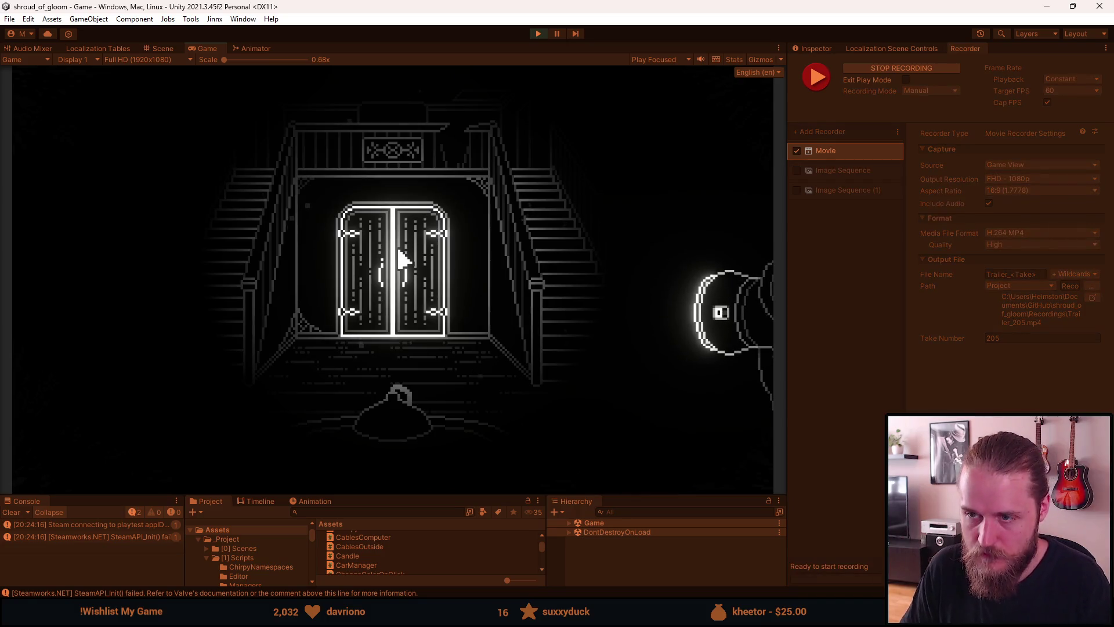
key("alt+Tab")
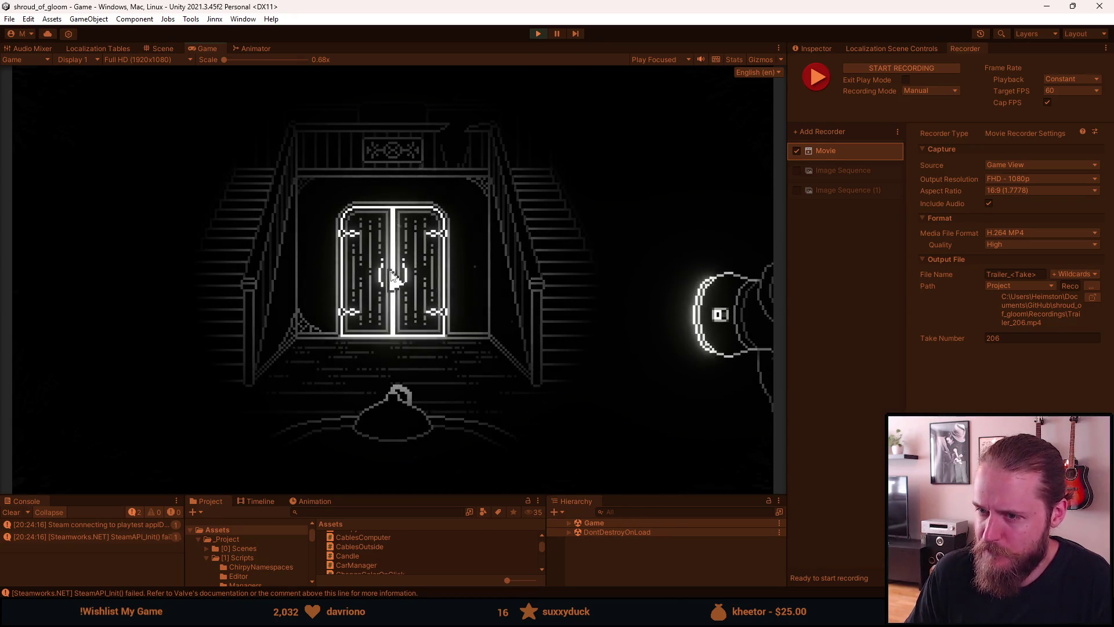
Step: Reload the game, hide the spoiler labels, and record a door-approach take from F10 start to F10 stop
key("Escape")
key("Escape")
key("F1")
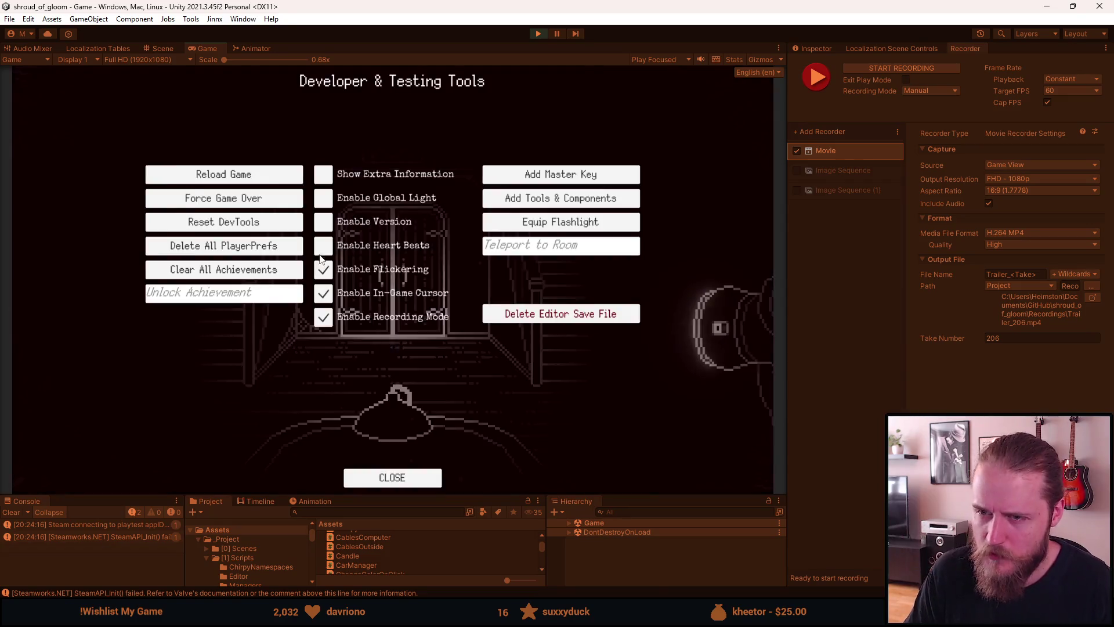
left_click(223, 174)
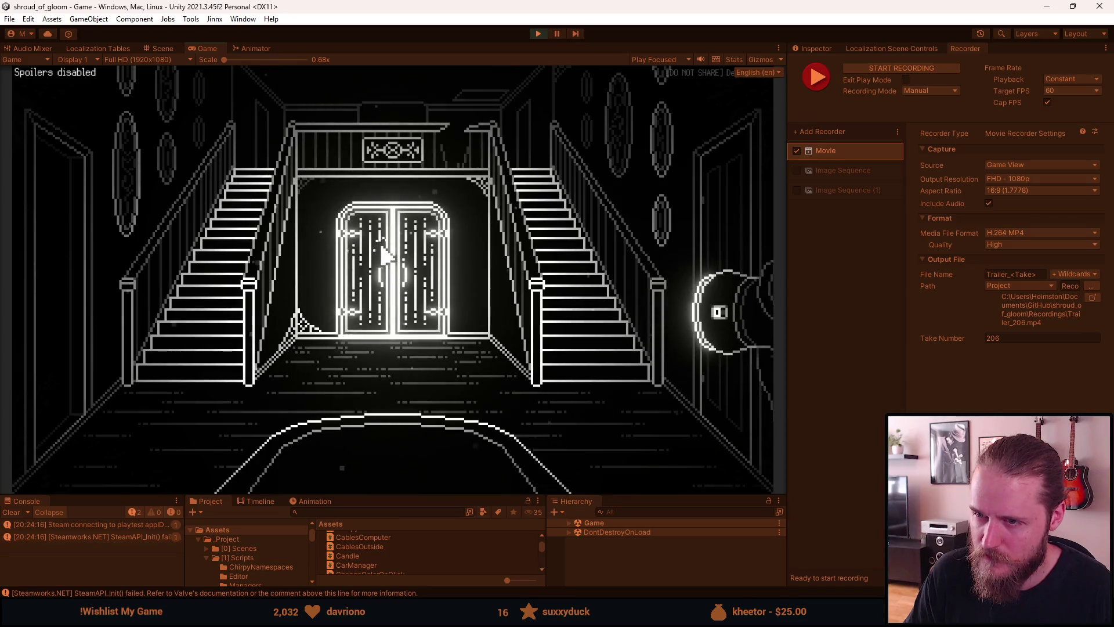
key("F1")
left_click(323, 317)
key("F1")
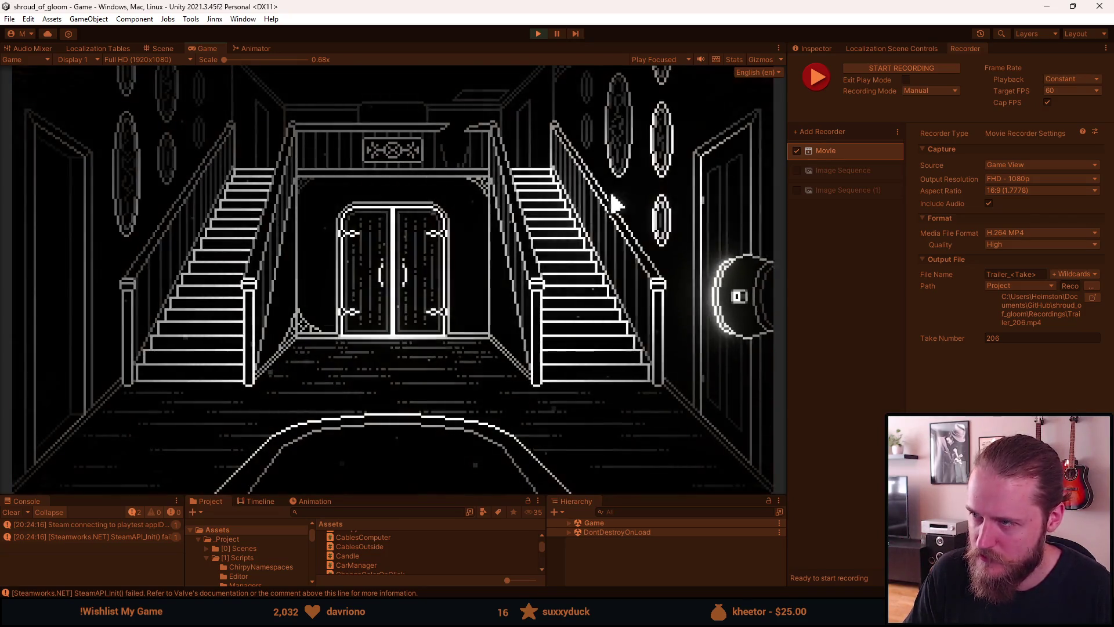
key("F10")
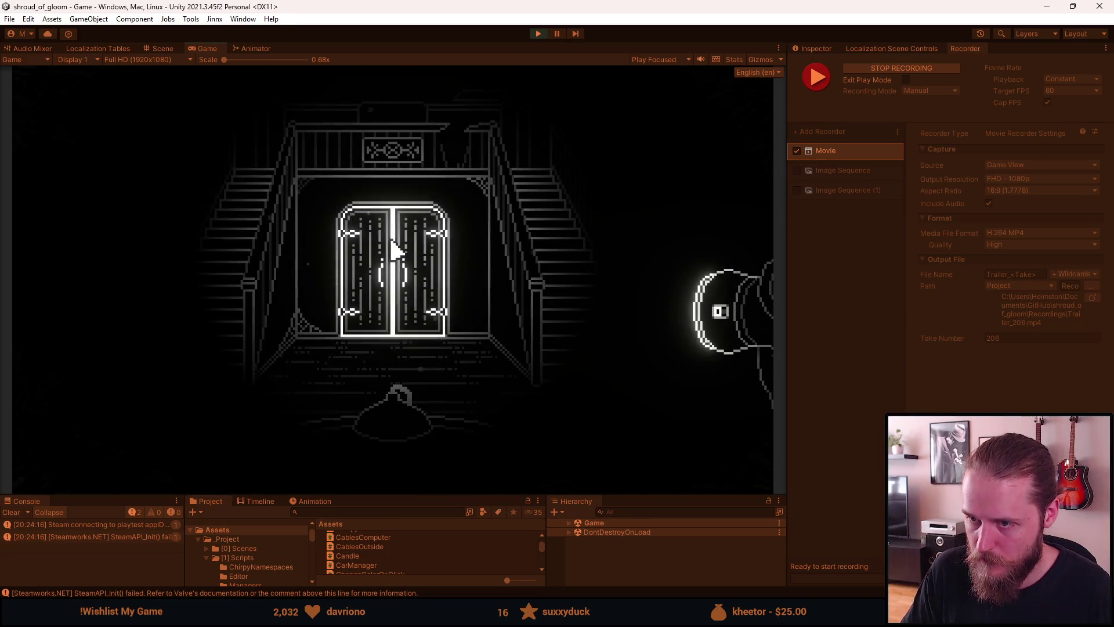
key("F10")
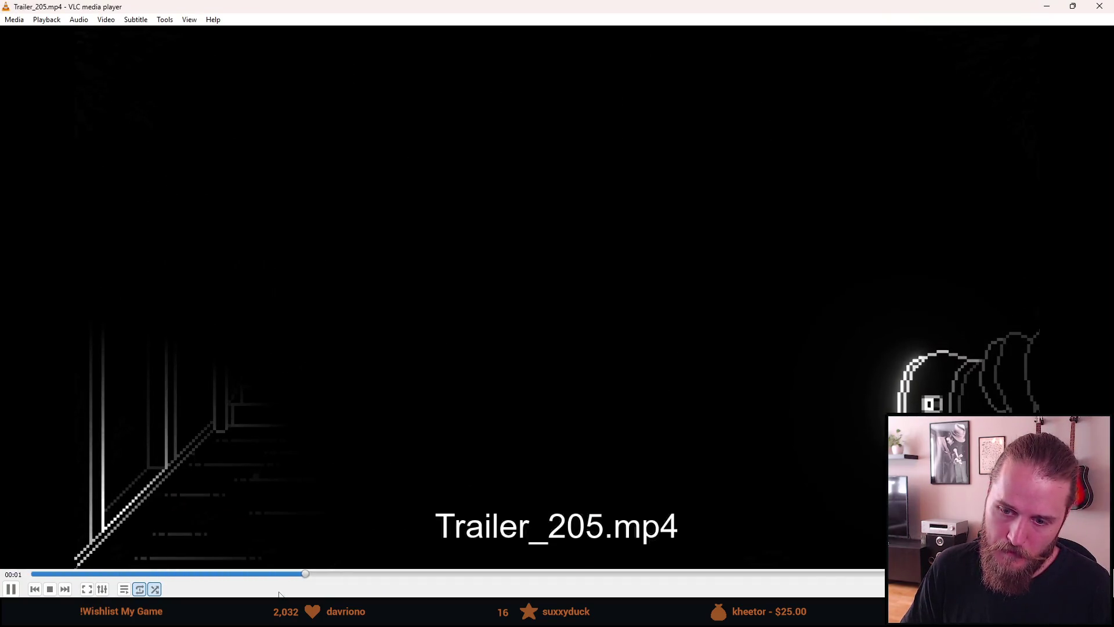
Step: Pause the Trailer_205 clip and start playing the new Trailer_206 clip
key("space")
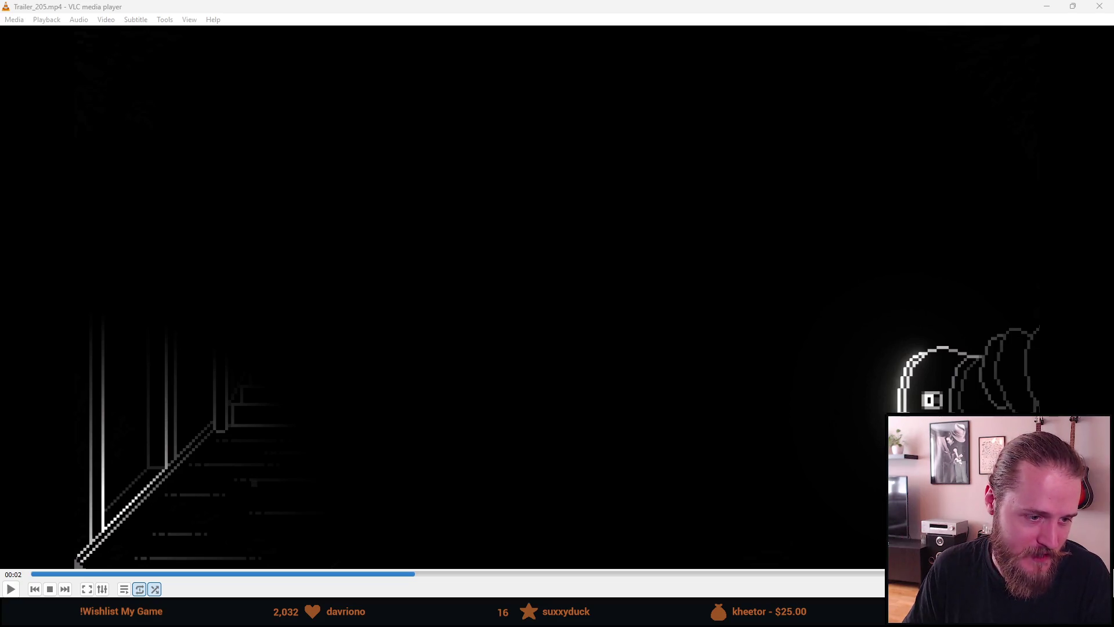
key("n")
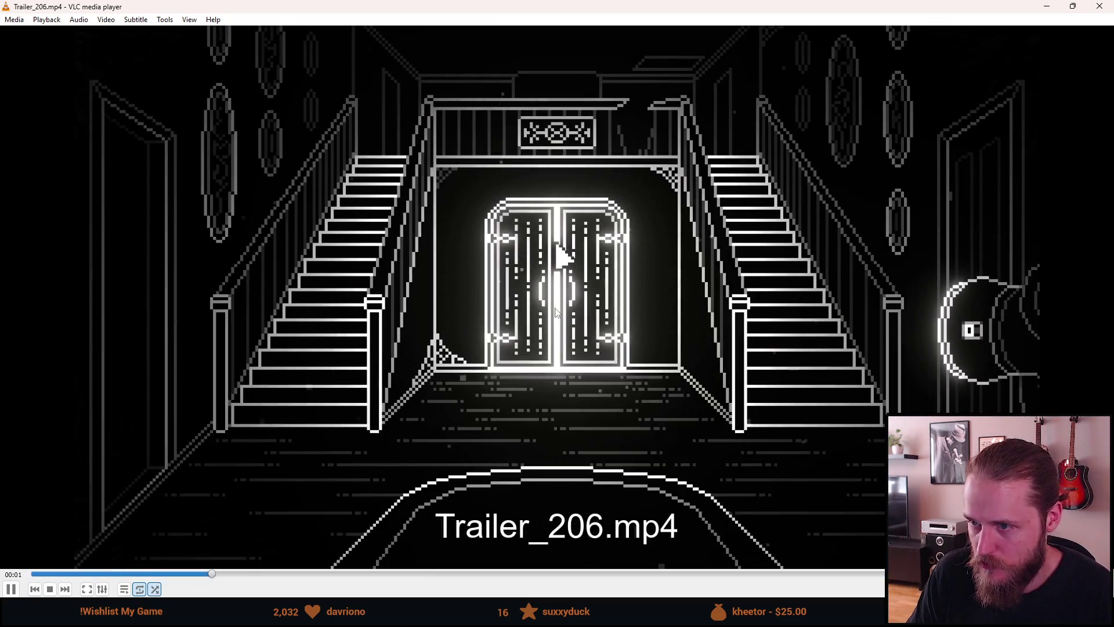
Step: Rewind Trailer_206 to the start and play it through, pausing at 00:07
key("space")
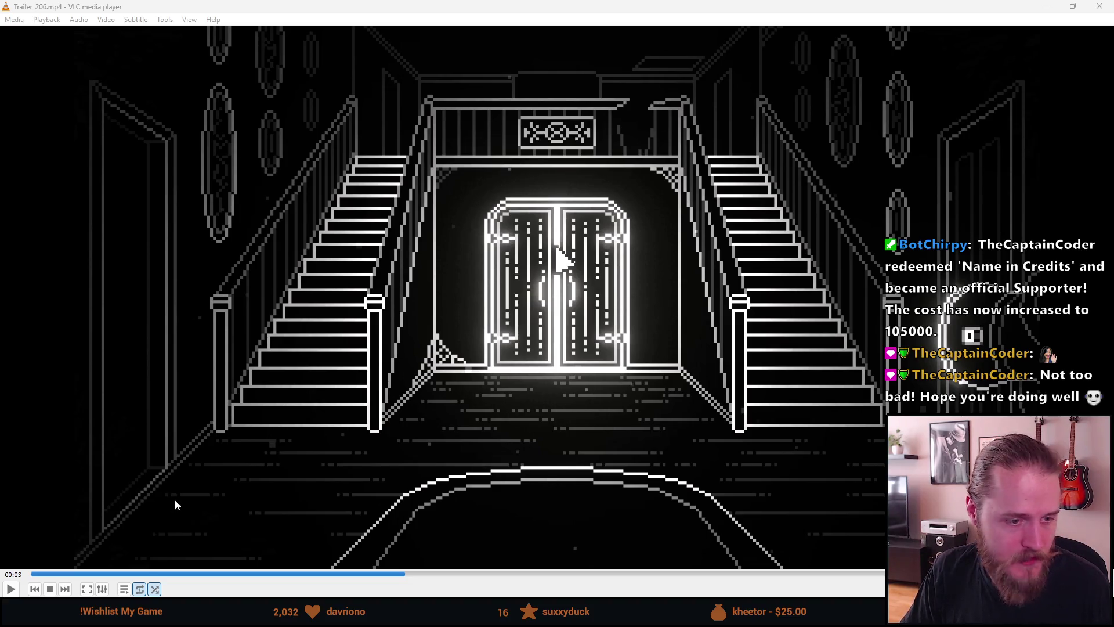
left_click(51, 574)
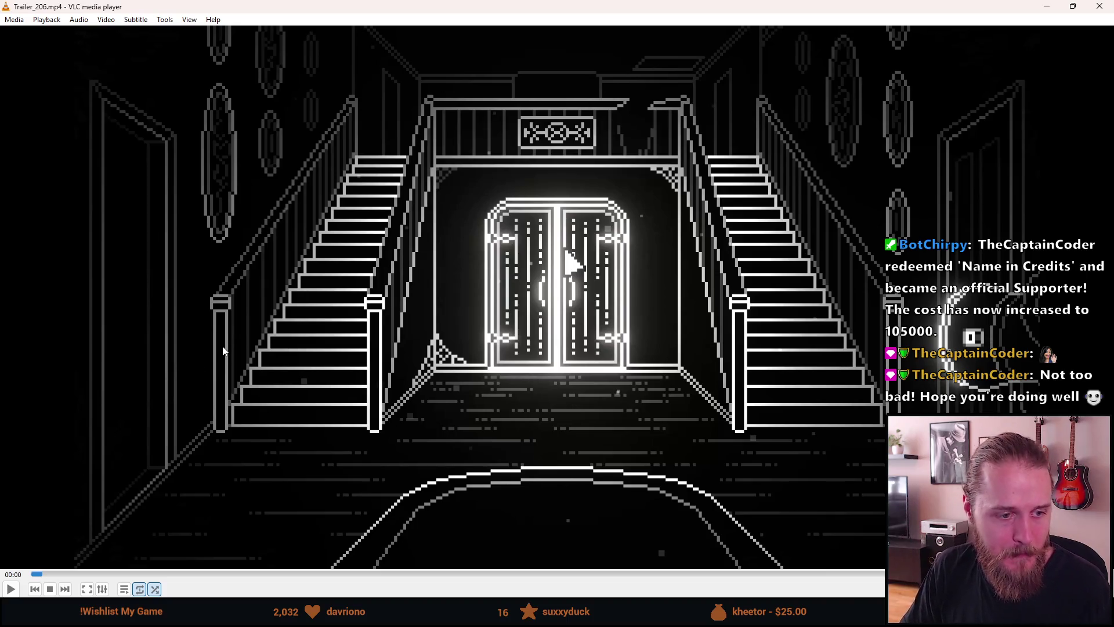
key("space")
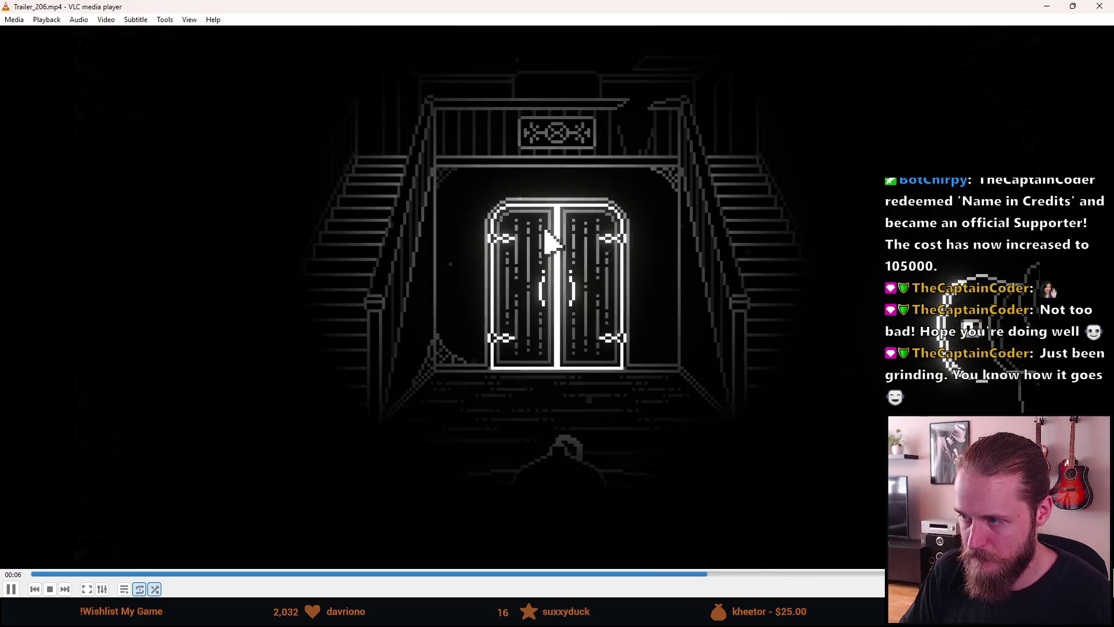
key("space")
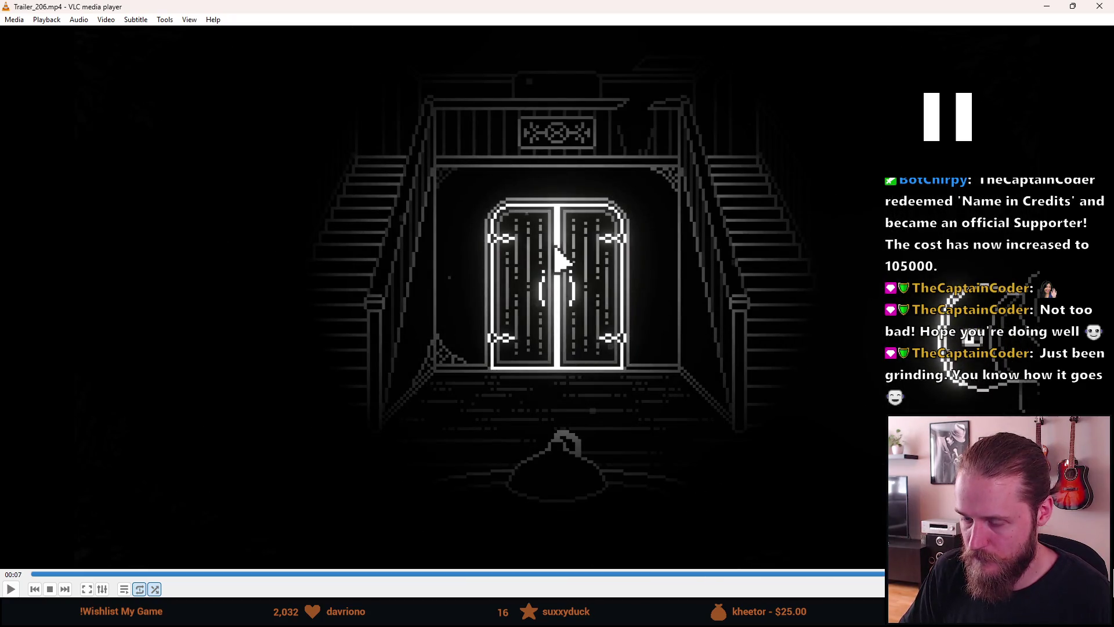
Step: Step through the Trailer_206 fade from the staircase view, then rewind to the two-second mark
mouse_move(302, 626)
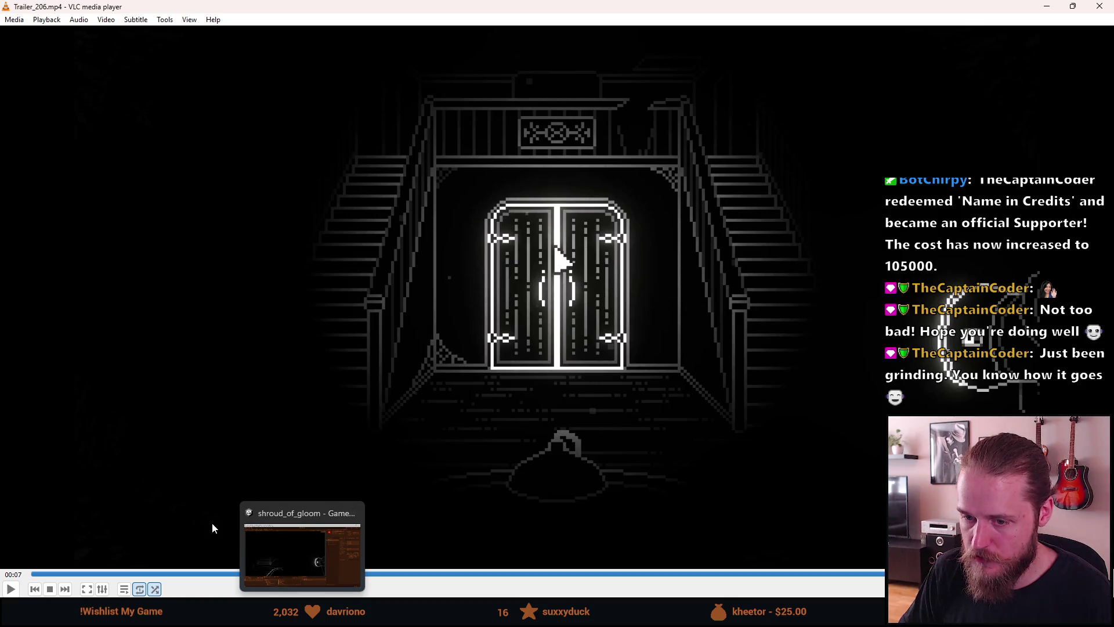
left_click(169, 575)
key("space")
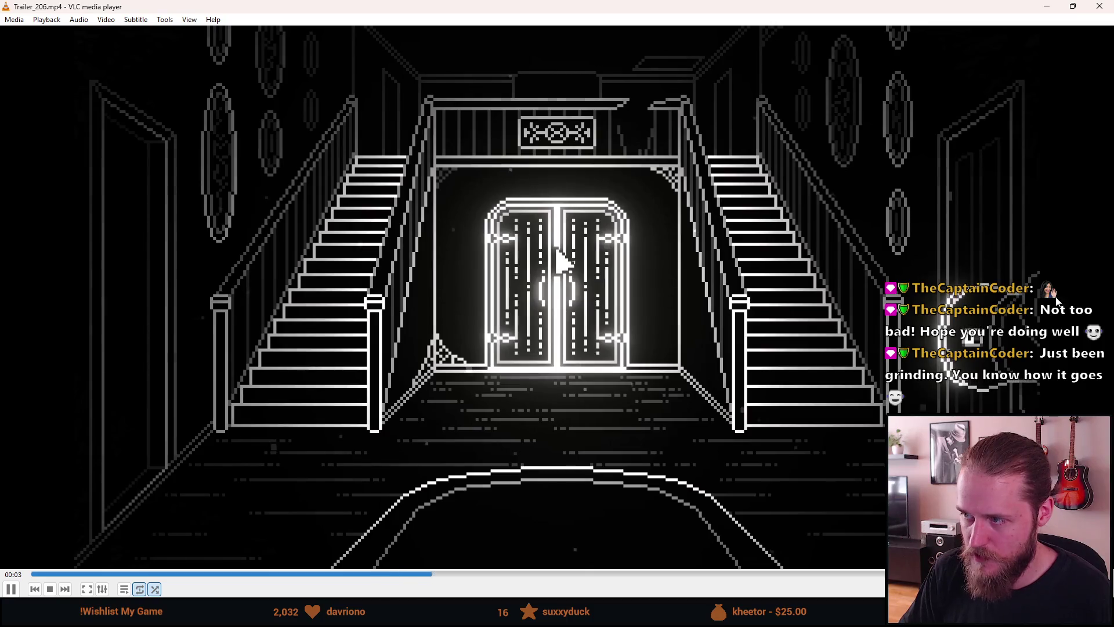
key("space")
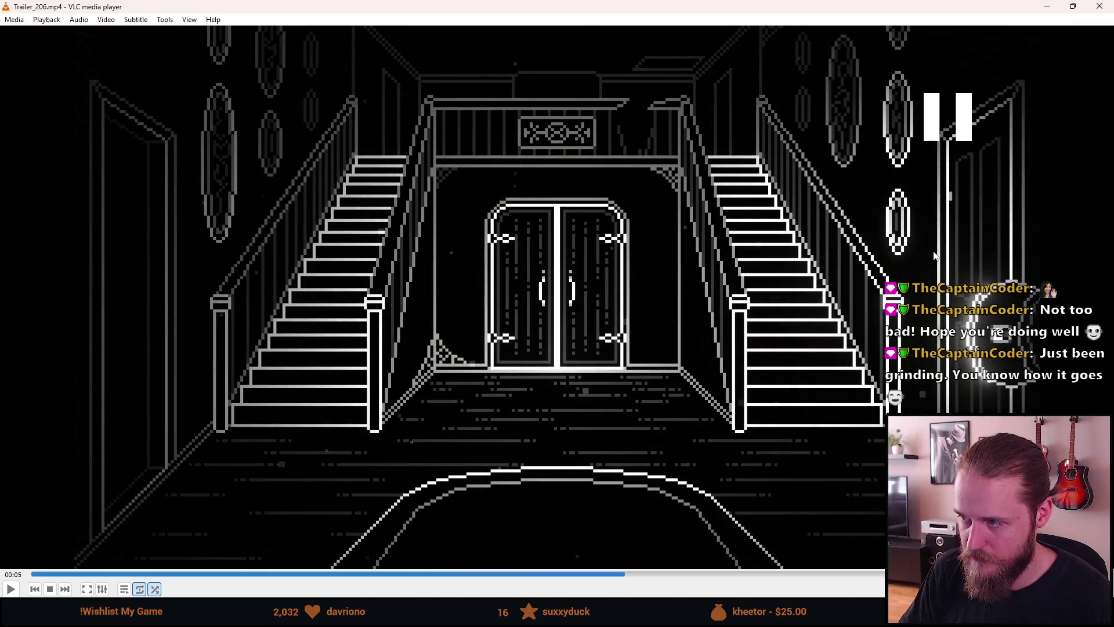
key("space")
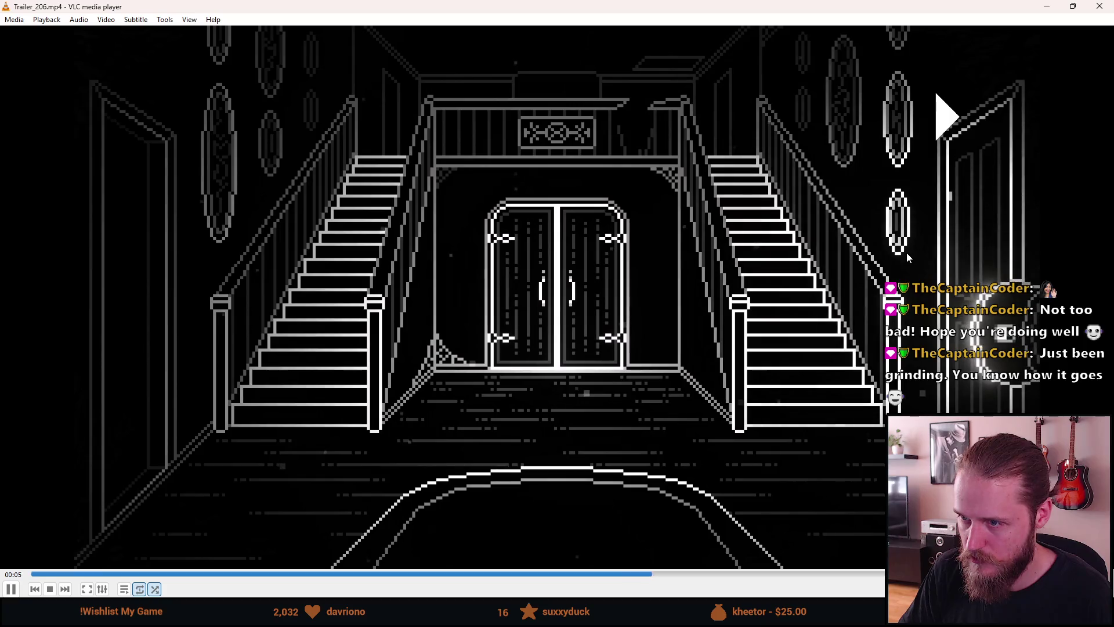
key("space")
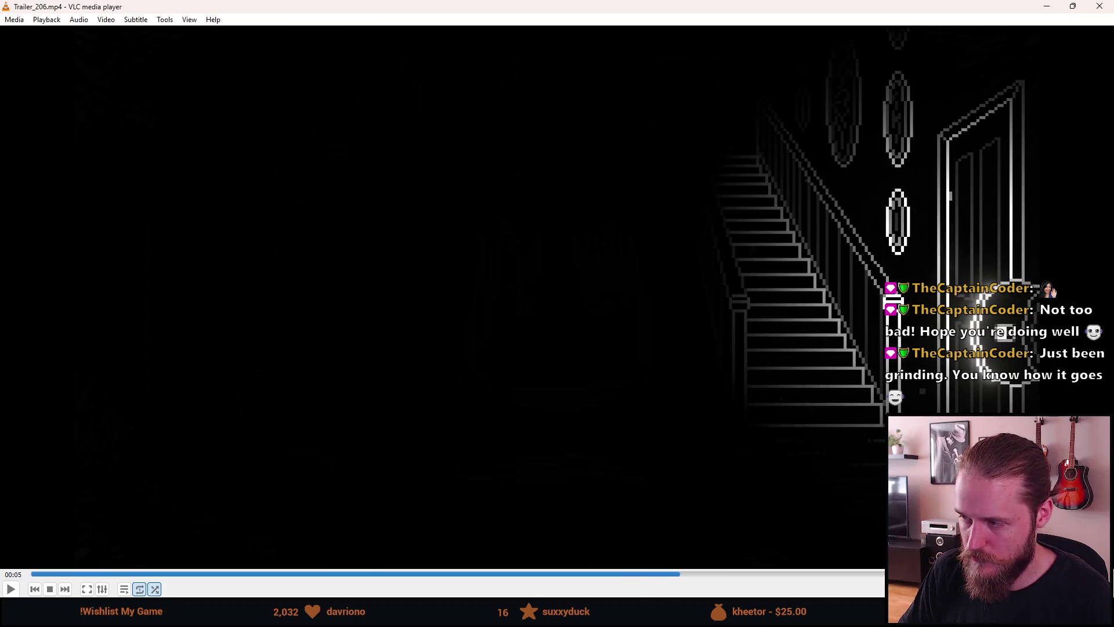
key("space")
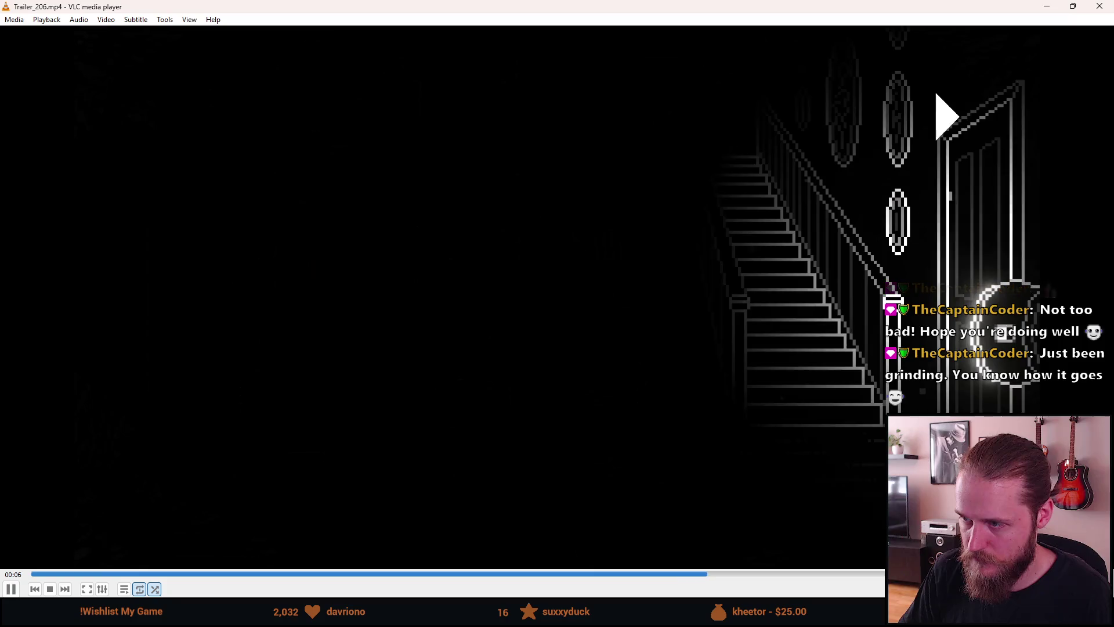
key("space")
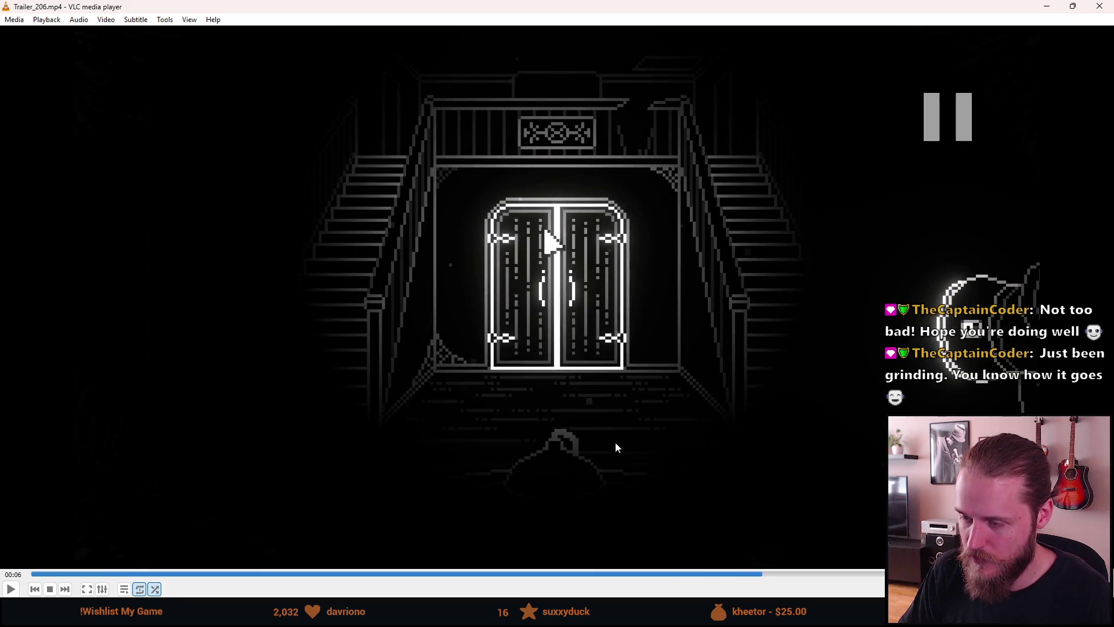
left_click(698, 573)
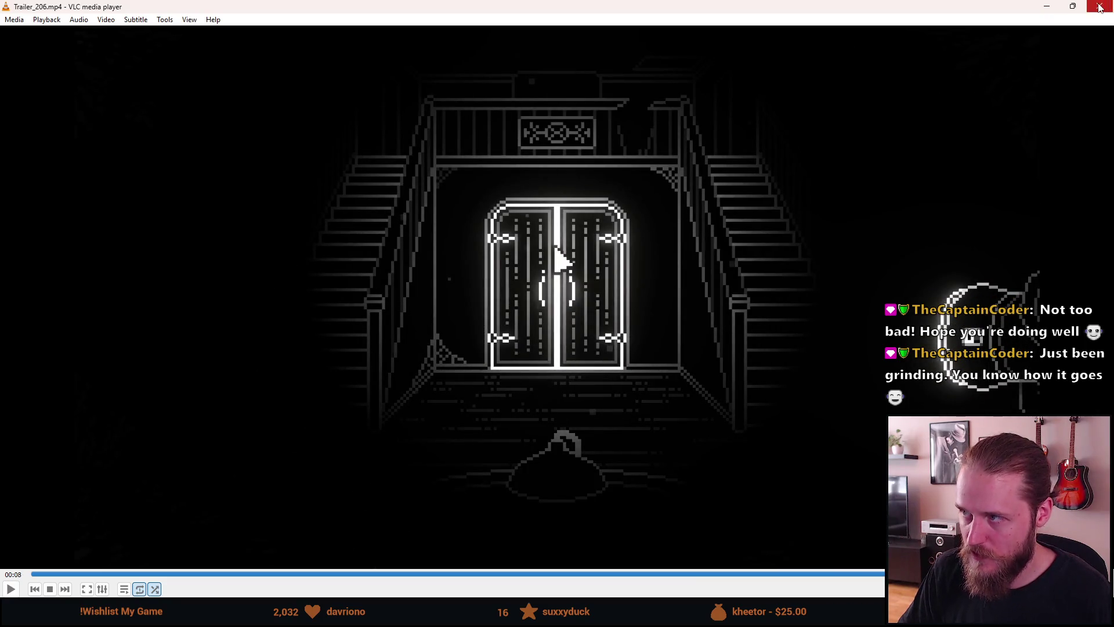
left_click(306, 577)
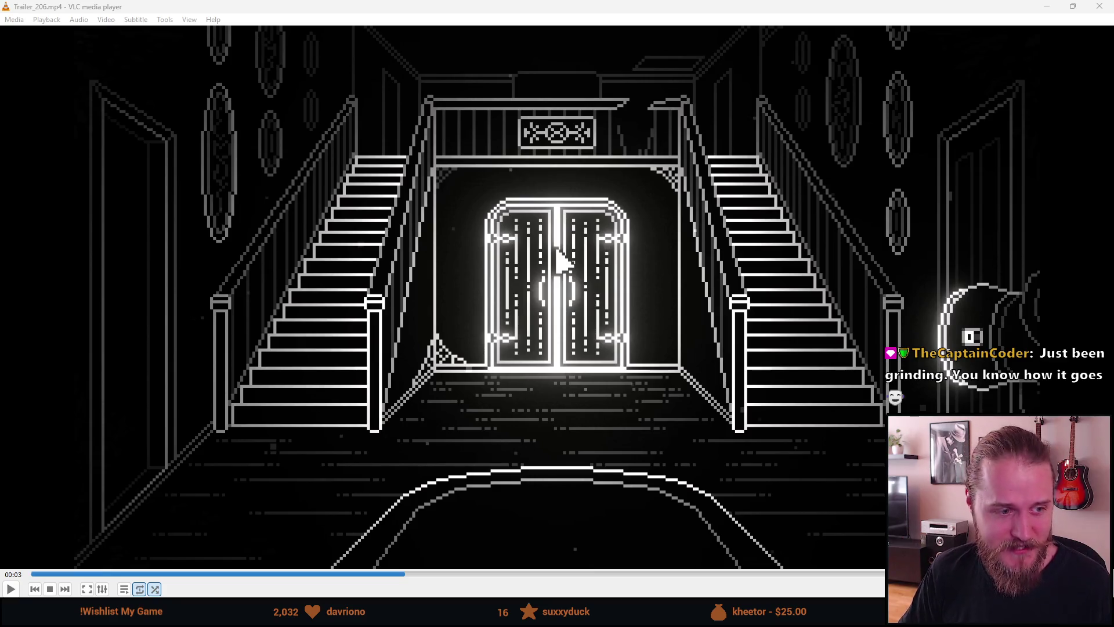
Step: Play and pause the older Trailer_200 and Trailer_201 takes to compare them against Trailer_206
key("n")
key("space")
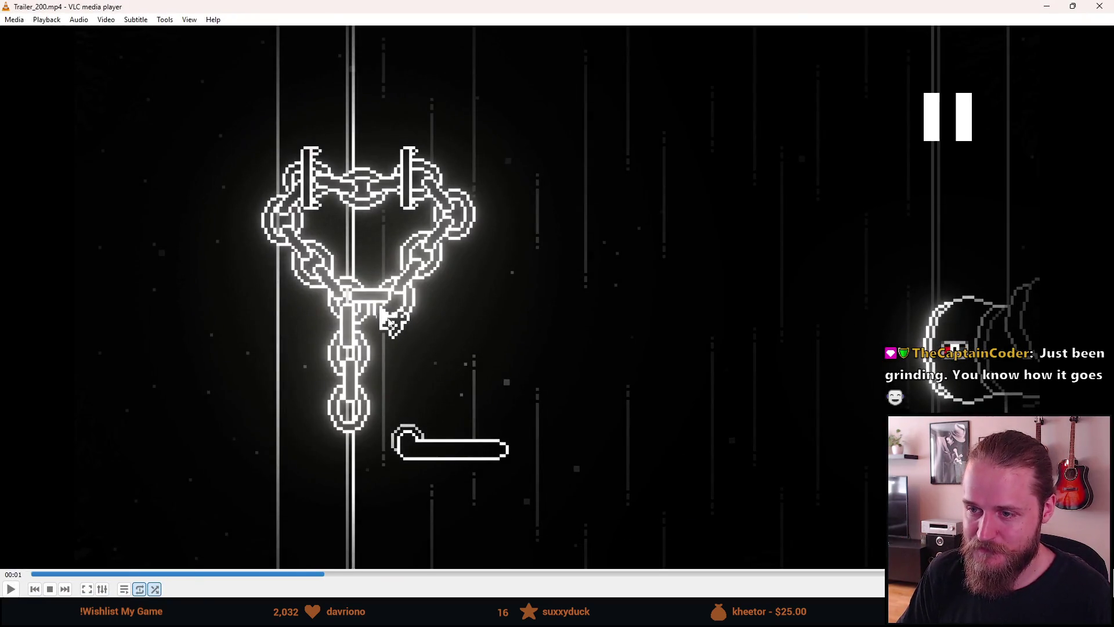
key("space")
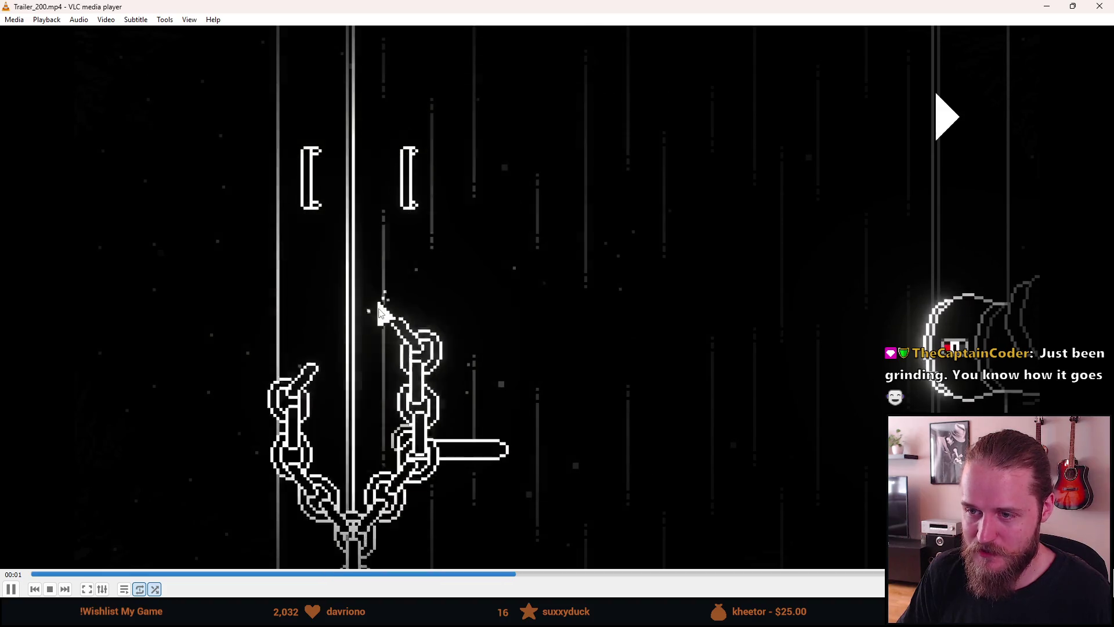
key("space")
key("space")
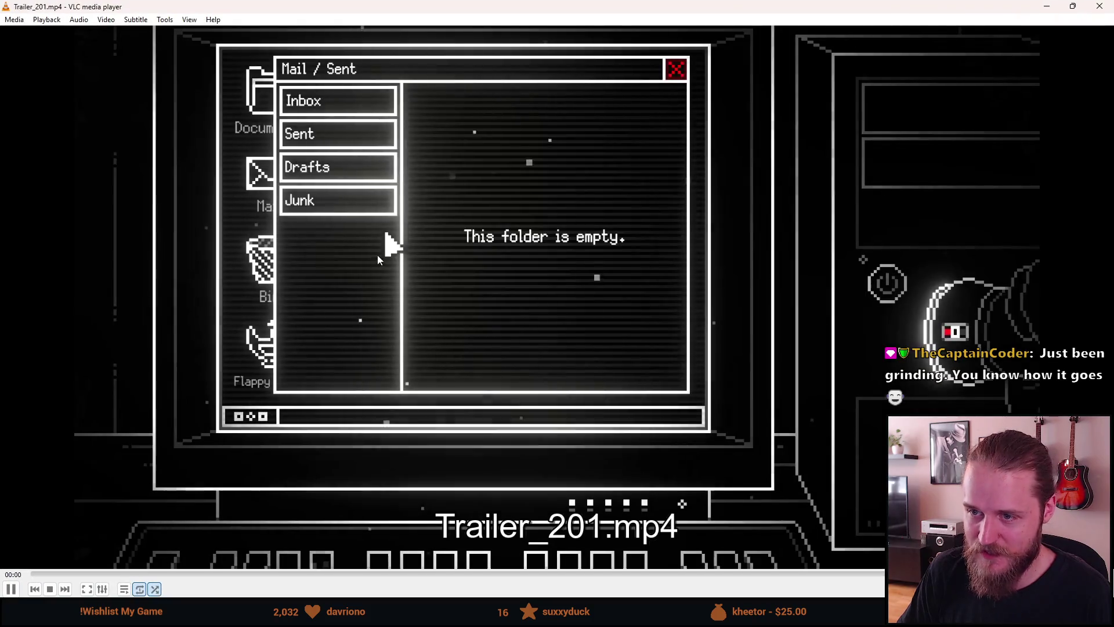
key("space")
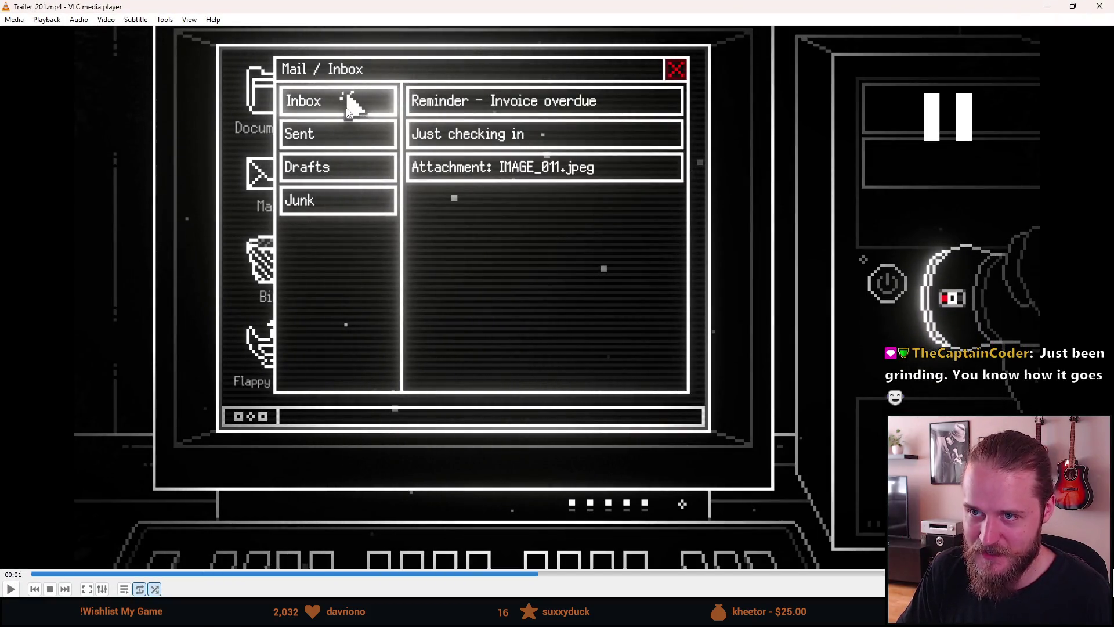
key("space")
key("space")
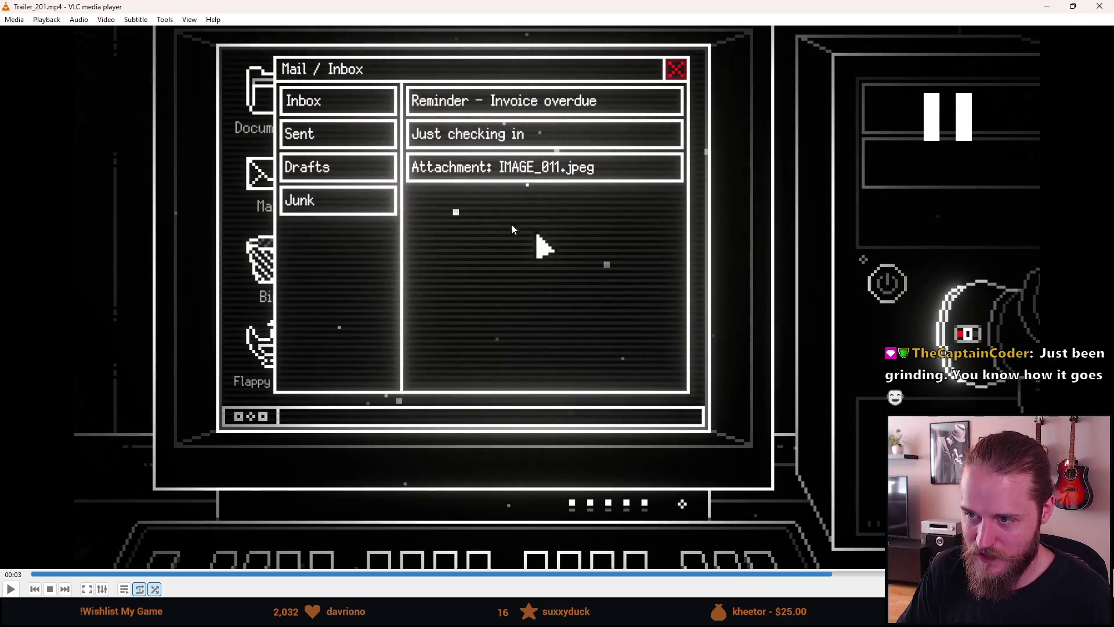
key("space")
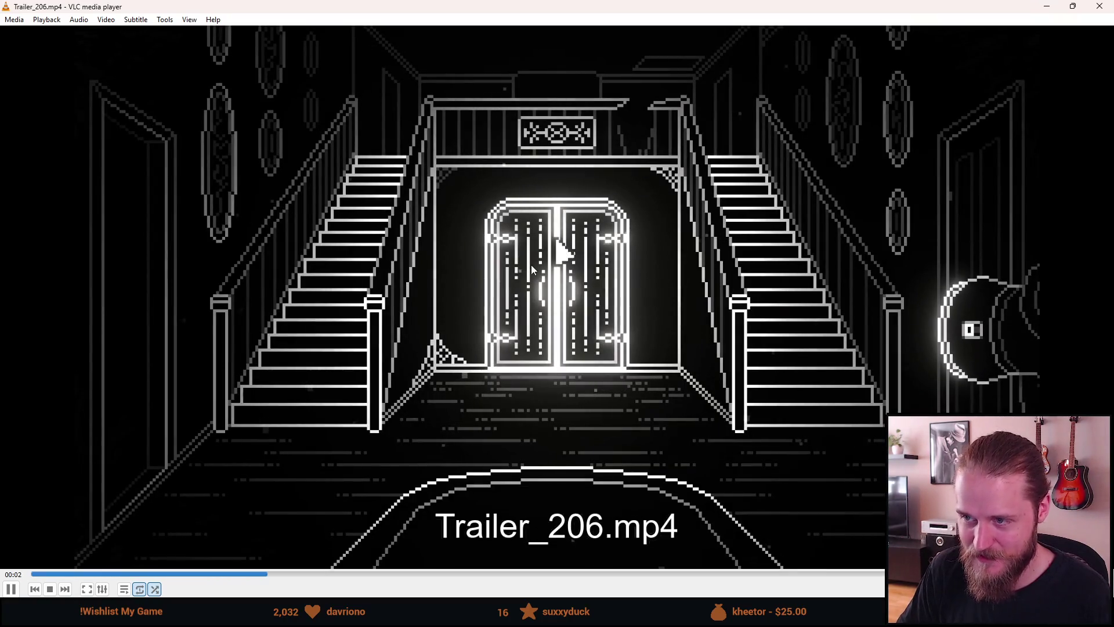
key("space")
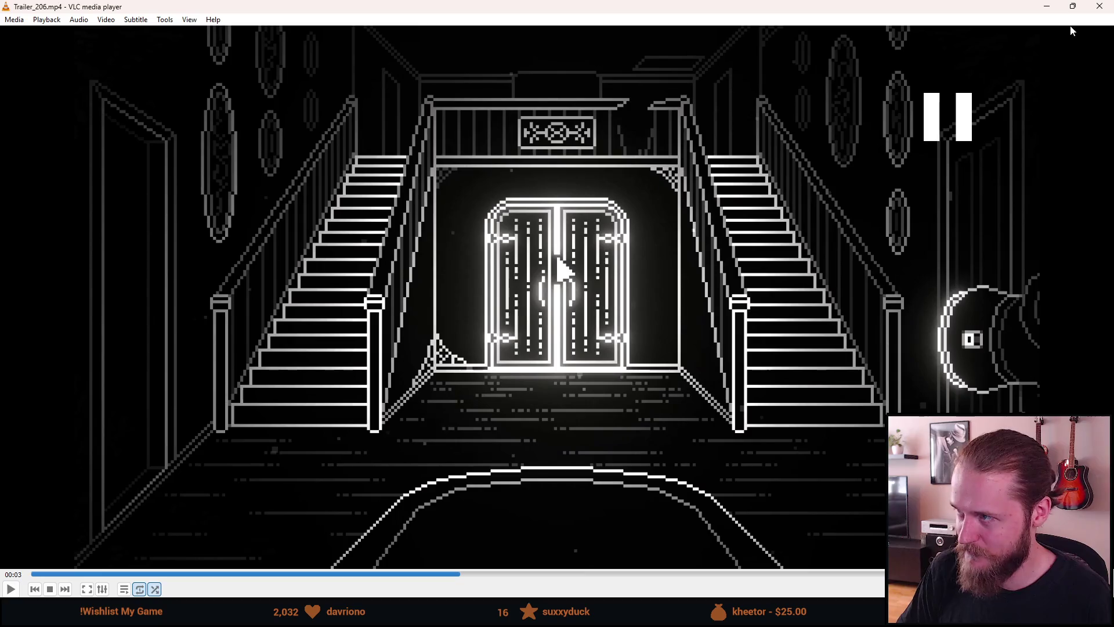
Step: Close the Trailer_206, Trailer_201 and remaining VLC player windows
left_click(1098, 7)
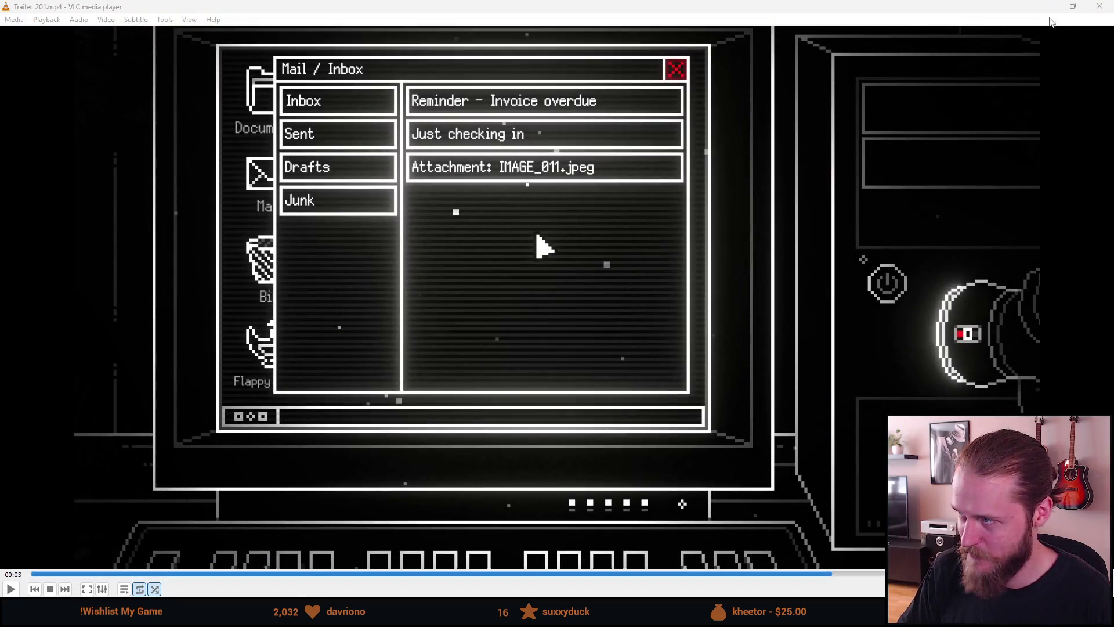
left_click(1095, 9)
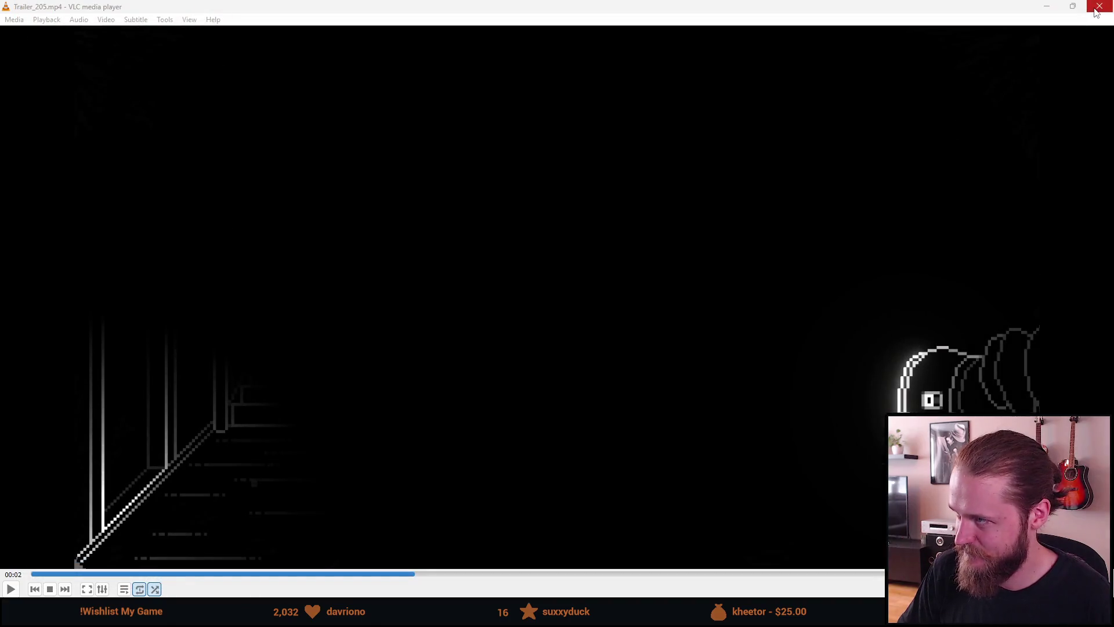
left_click(1094, 8)
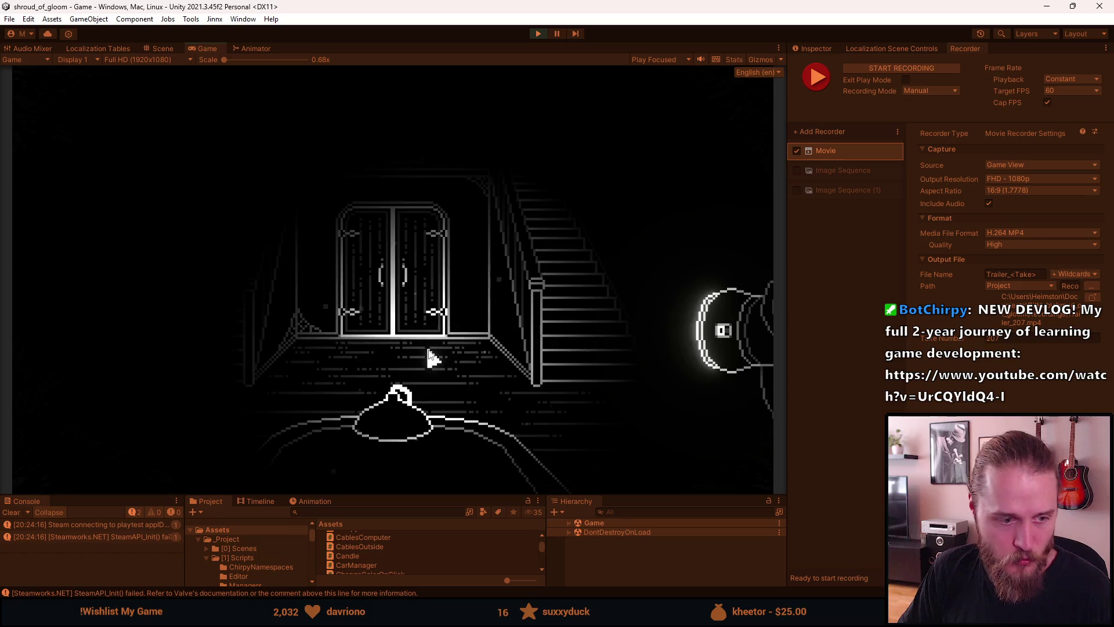
Step: Back in the Unity editor, walk the character from the living room to the main hall's double doors
key("alt+Tab")
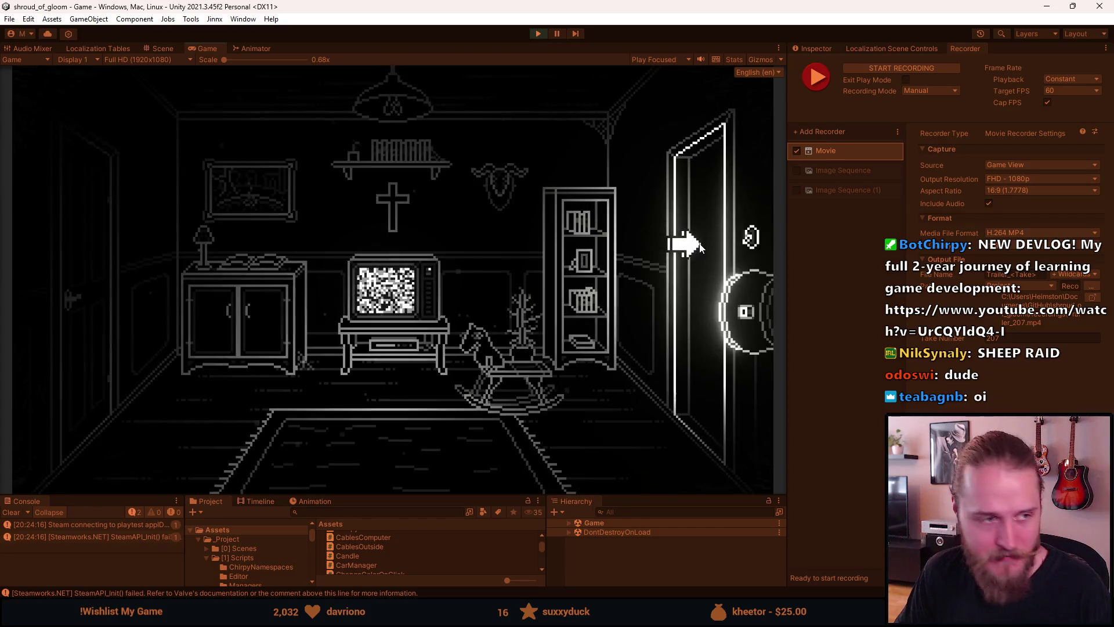
left_click(692, 247)
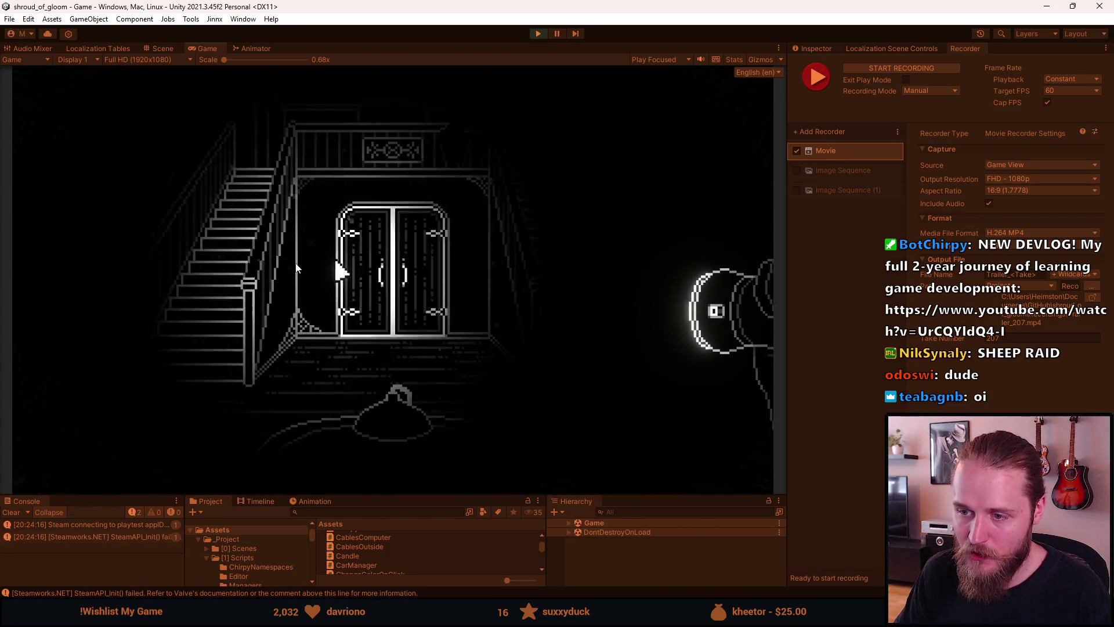
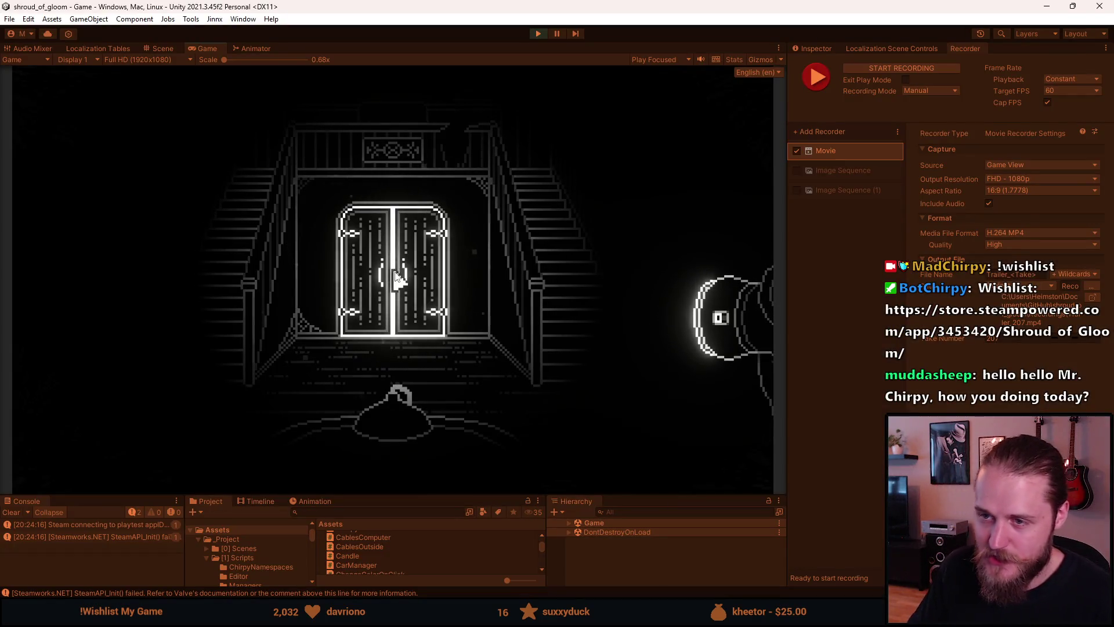
Step: Walk through the double doors, into the living room via the left door, then into the dark stairway
left_click(389, 268)
left_click(76, 292)
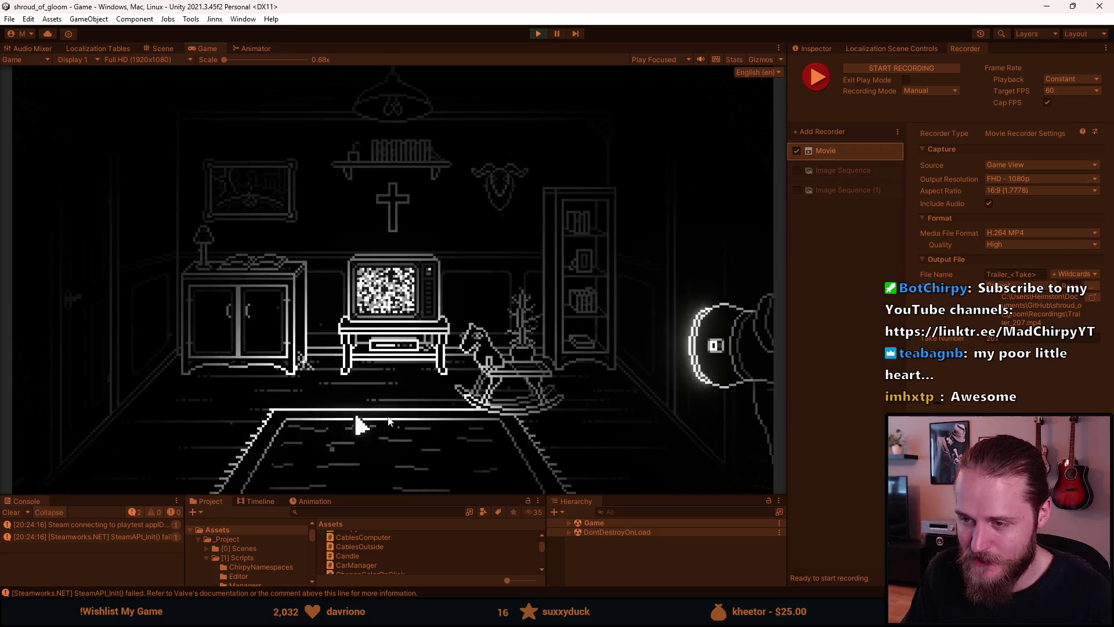
left_click(675, 285)
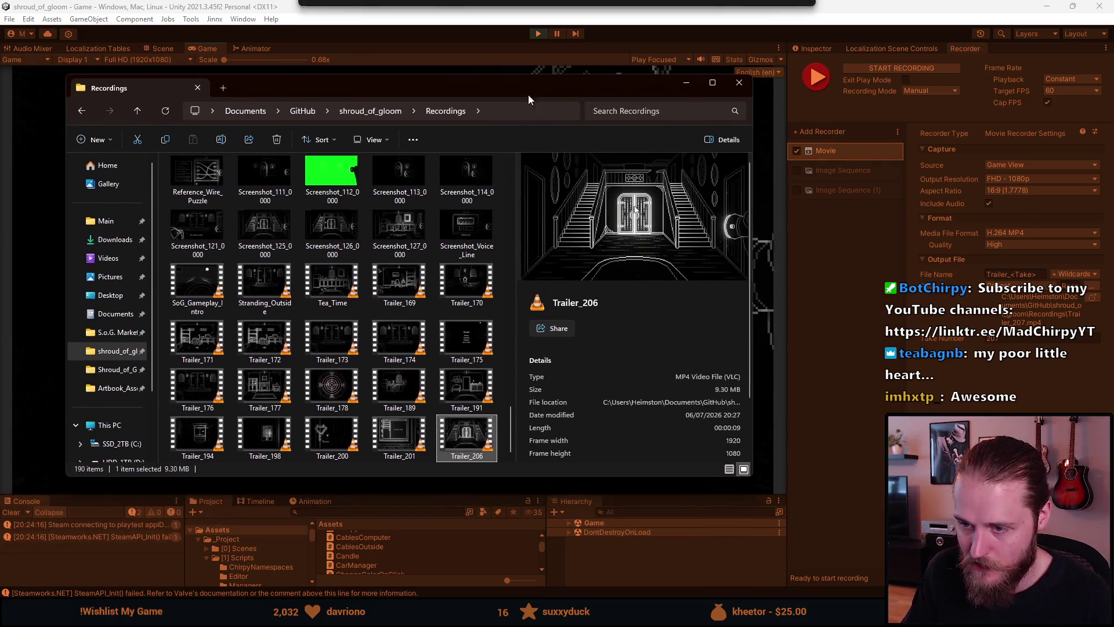
Step: Preview Trailer_201, then play and pause Trailer_206 in VLC before returning to DaVinci Resolve
double_click(405, 440)
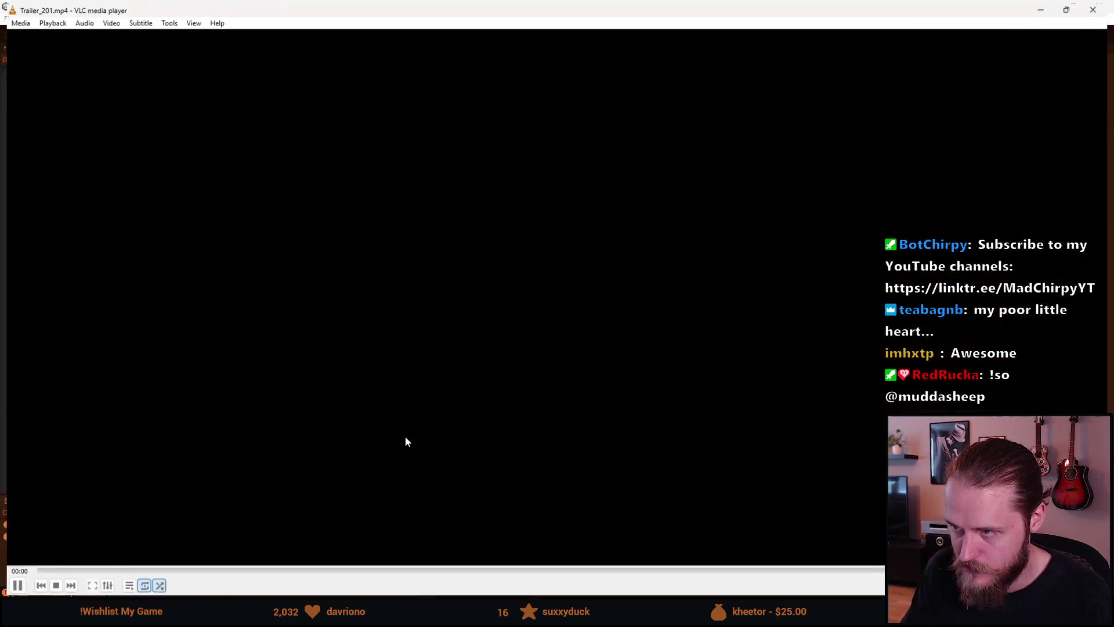
left_click(1098, 11)
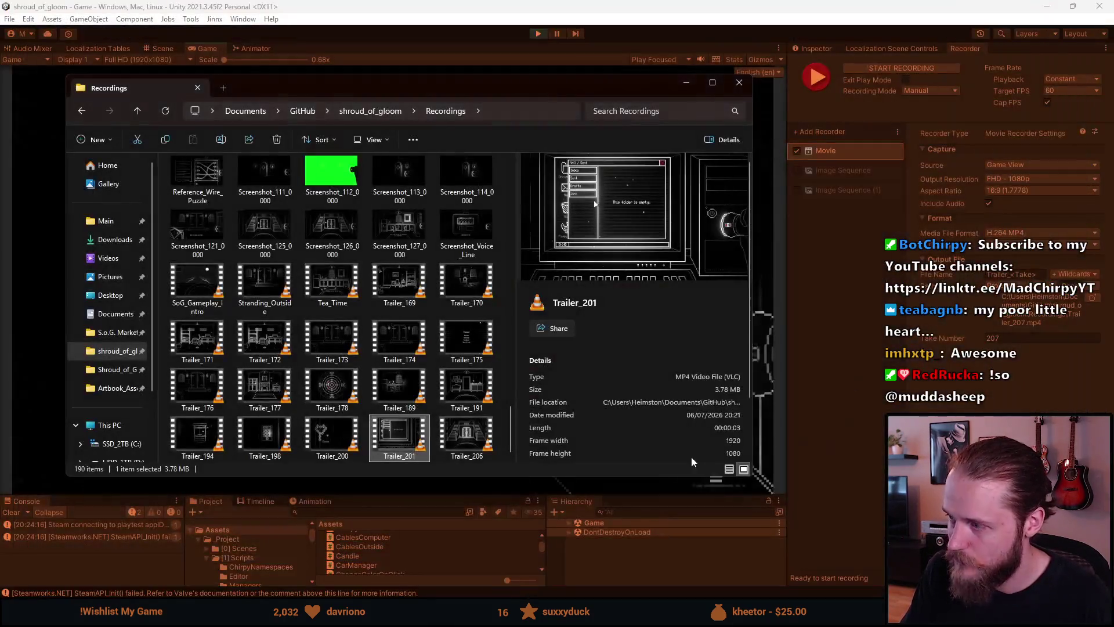
left_click(447, 434)
double_click(447, 434)
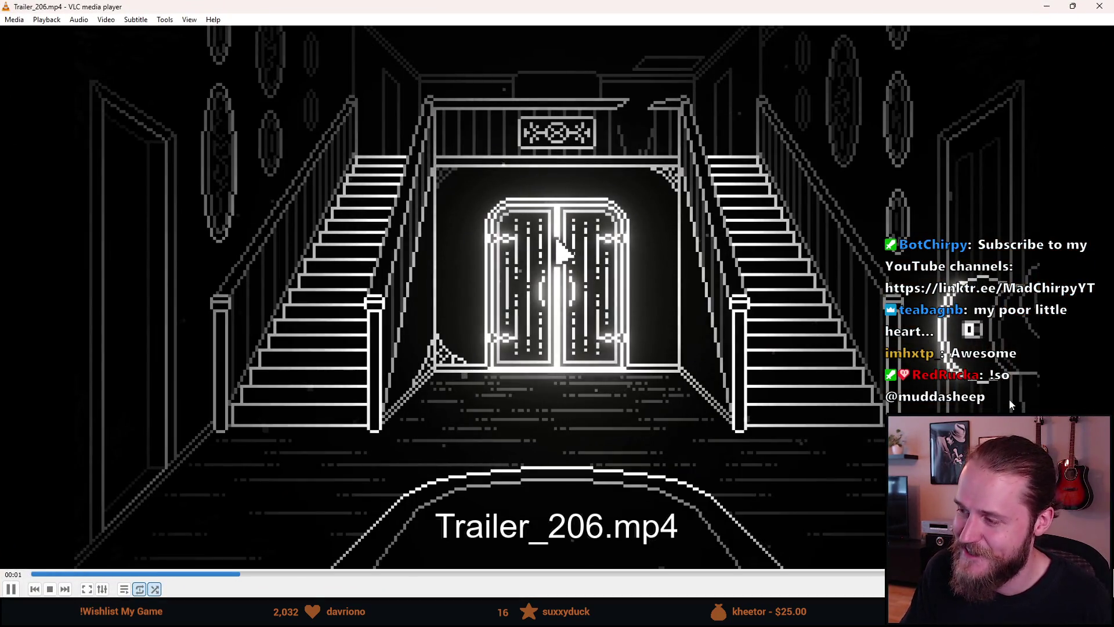
key("space")
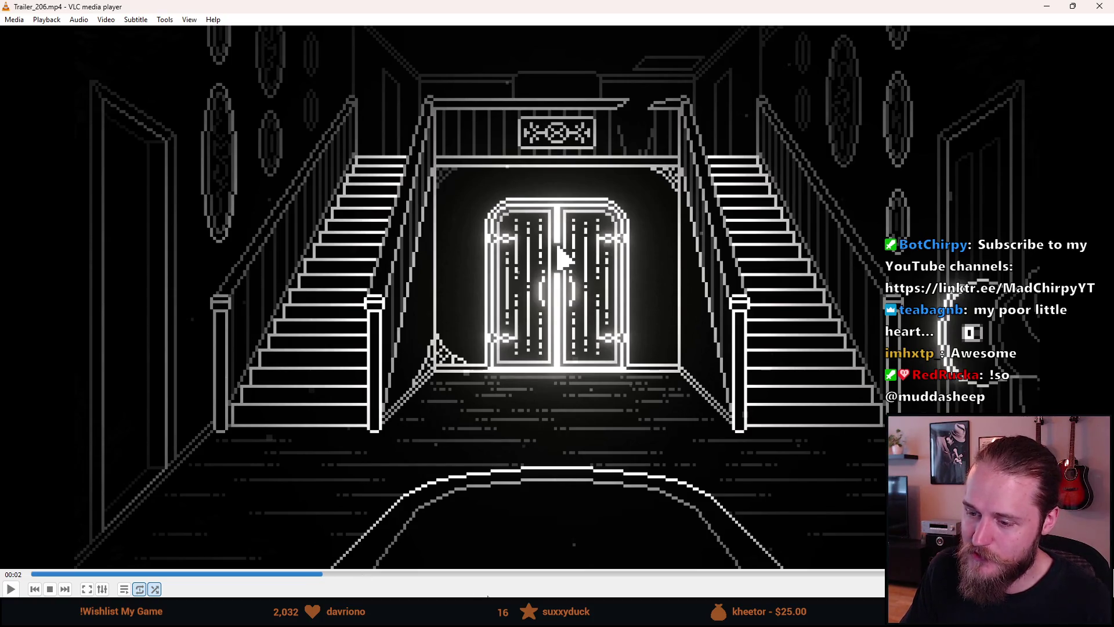
key("alt+Tab")
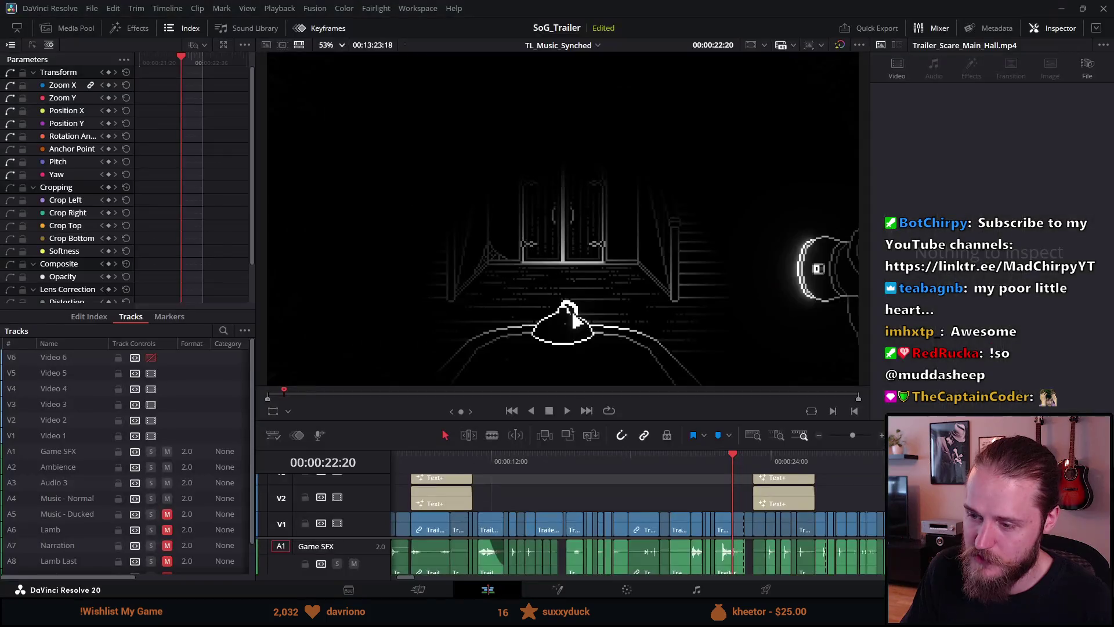
Step: Scrub the SoG_Trailer timeline through the well and dumbwaiter clips, playing past the title card
left_click(534, 461)
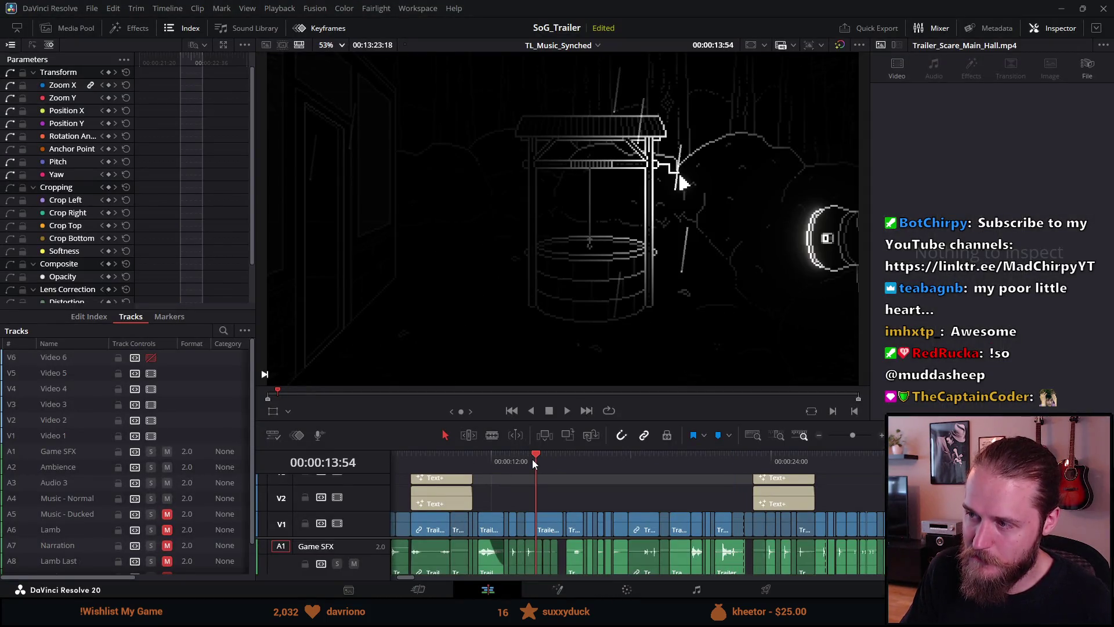
left_click_drag(534, 462, 534, 462)
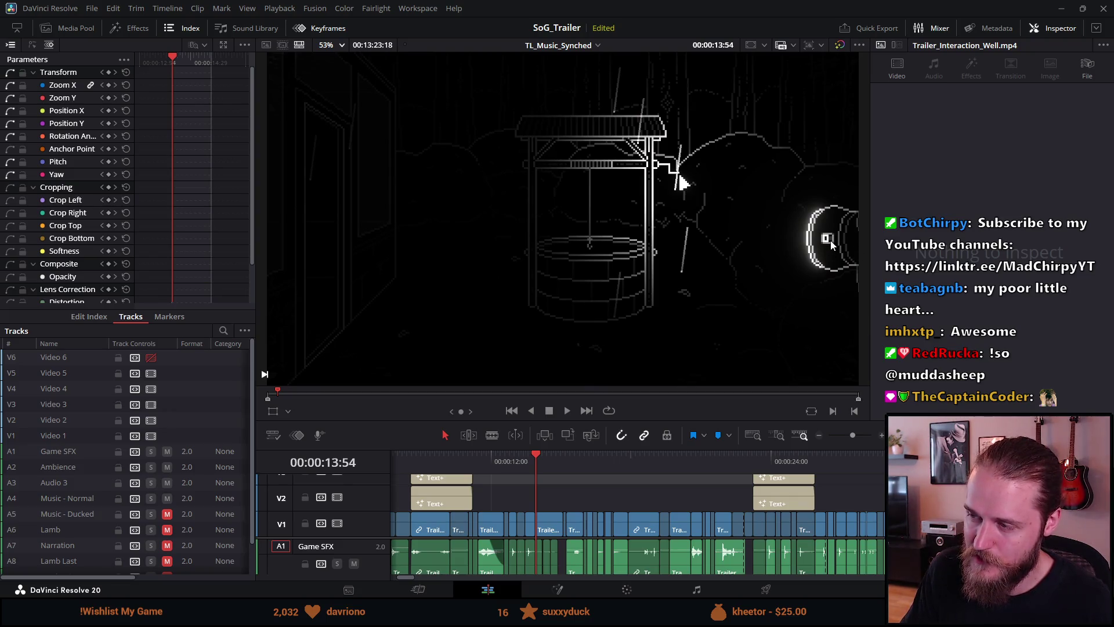
scroll(549, 501, "left", 5)
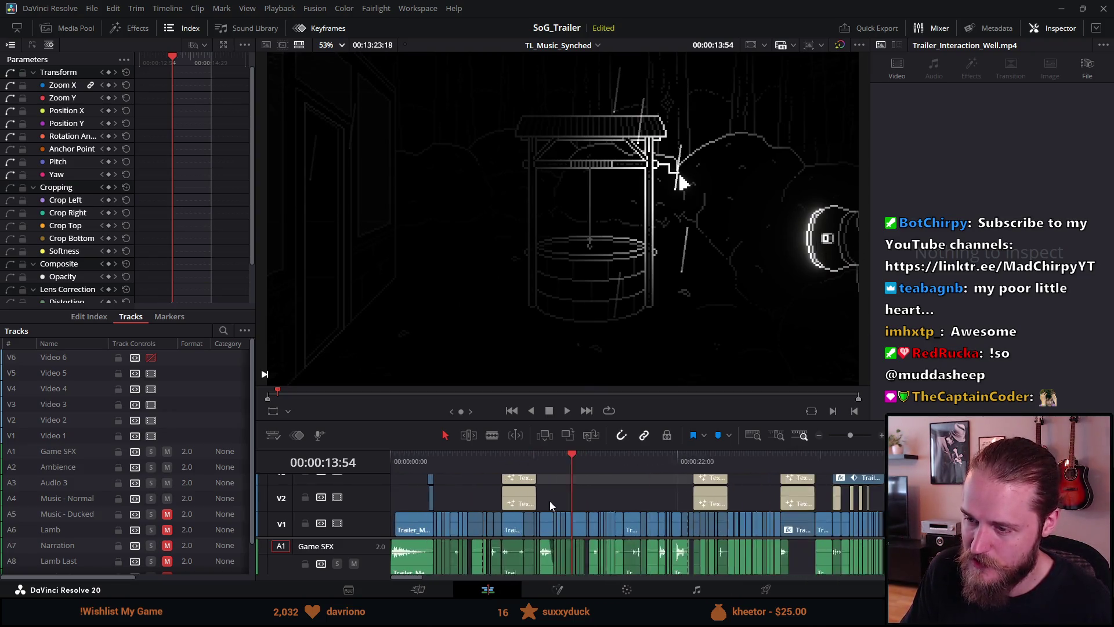
mouse_move(682, 464)
left_mouse_down()
mouse_move(423, 490)
mouse_move(439, 486)
left_mouse_up()
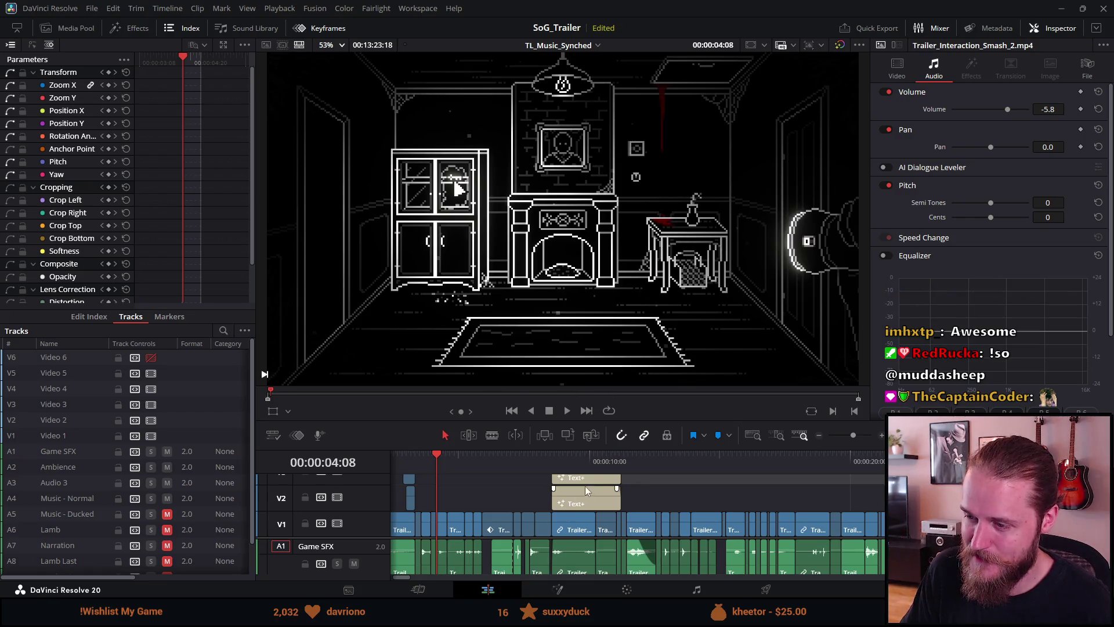
left_click(673, 461)
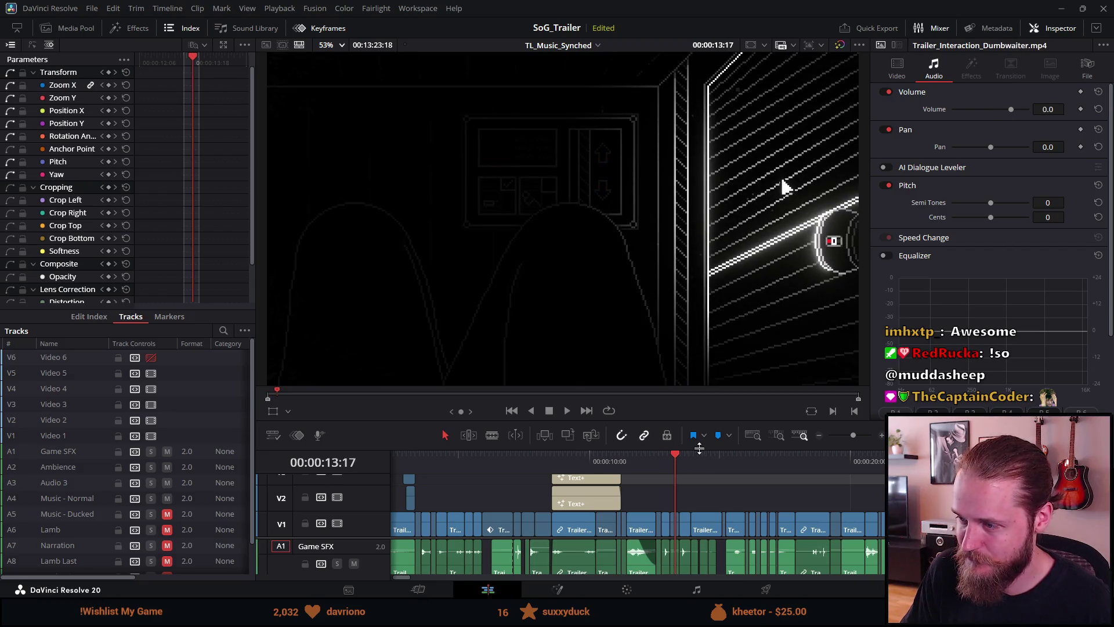
left_click(474, 456)
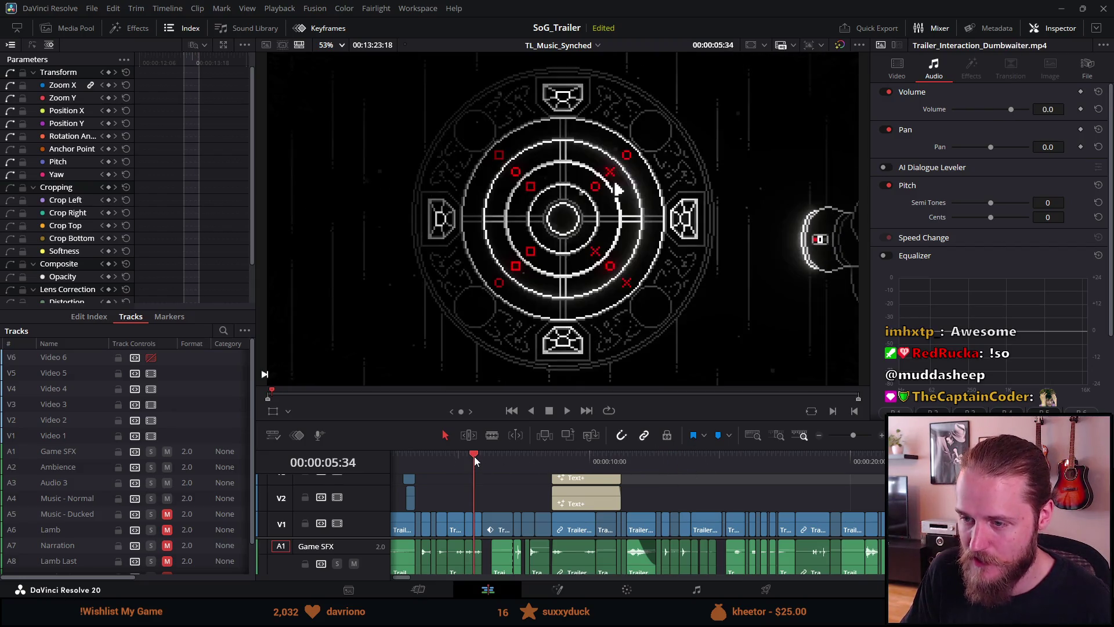
mouse_move(475, 456)
left_mouse_down()
mouse_move(436, 461)
mouse_move(568, 475)
mouse_move(612, 462)
left_mouse_up()
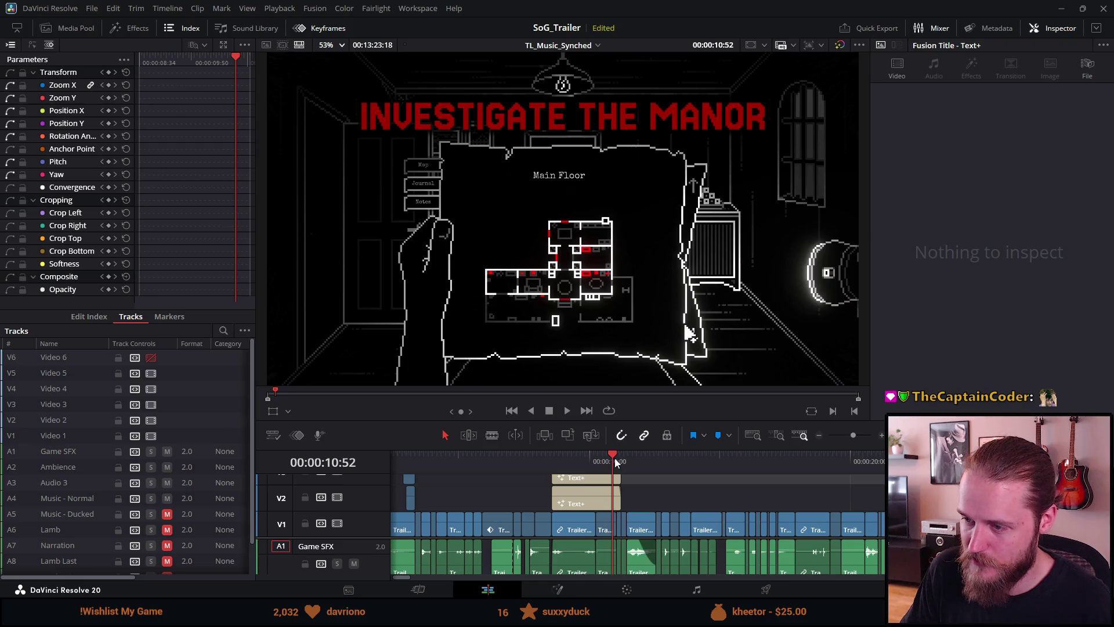
key("space")
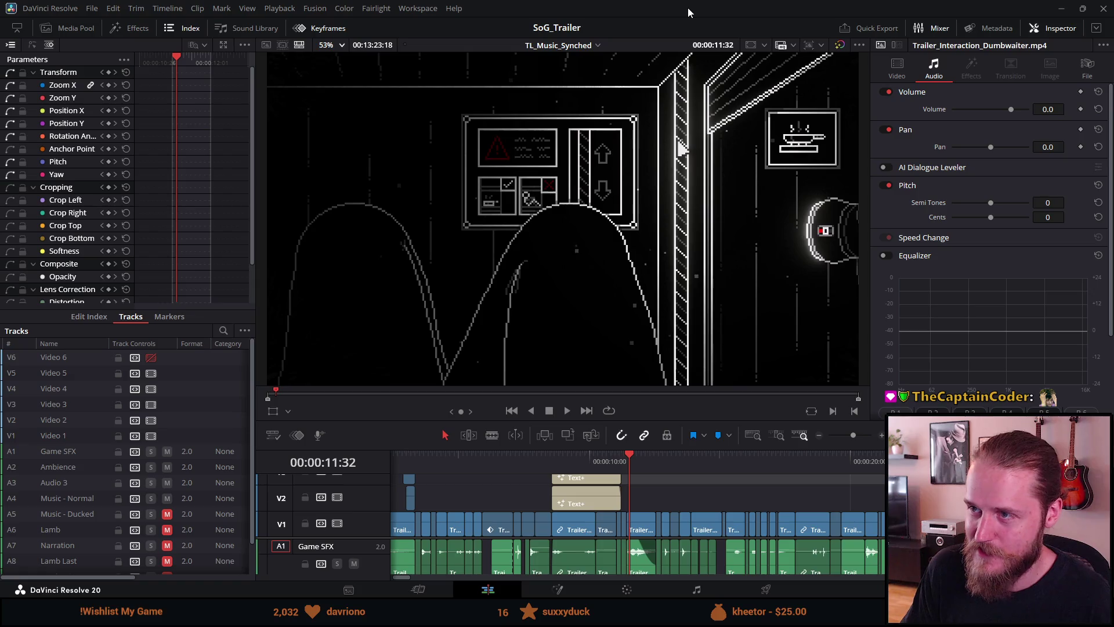
Step: Minimize Resolve, close VLC, and delete Trailer_206 from the Recordings folder
left_click(1061, 9)
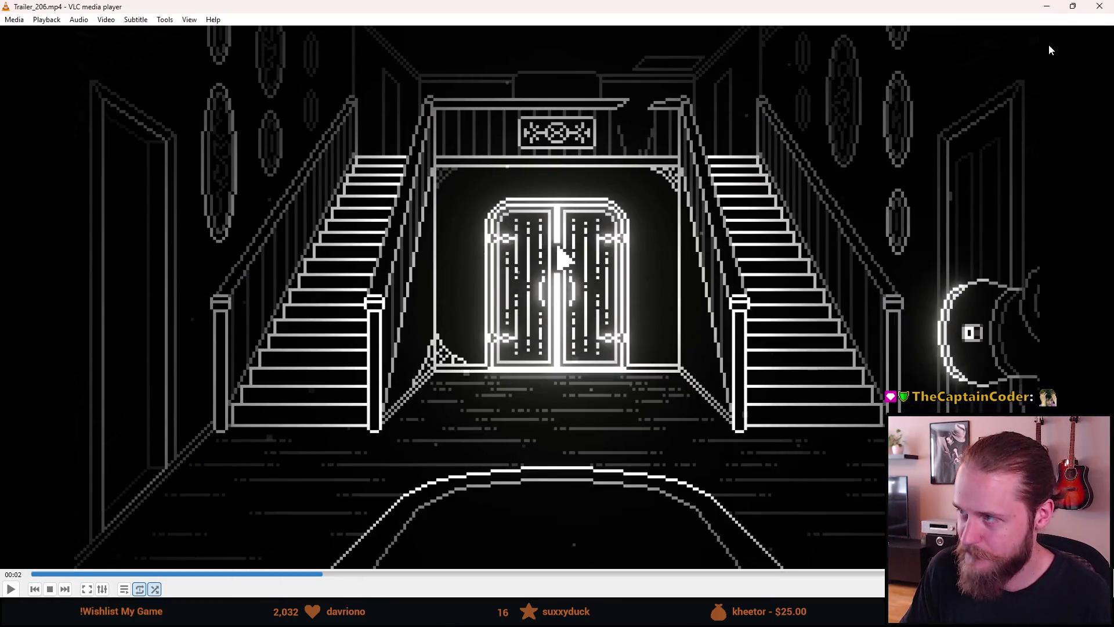
left_click(1099, 6)
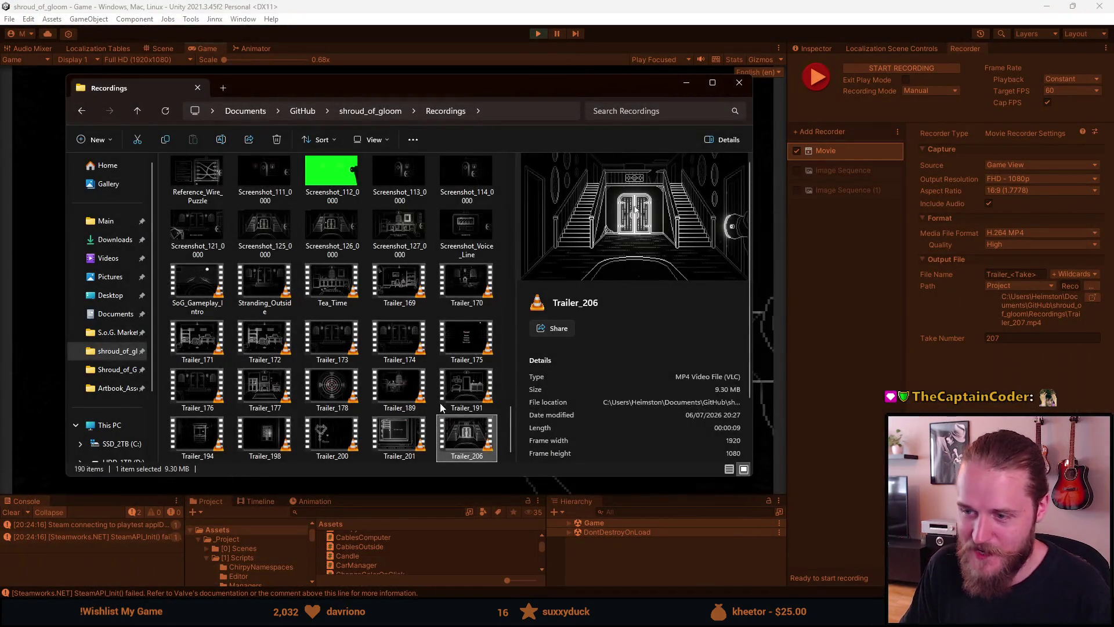
left_click(464, 343)
left_click(454, 441)
left_click(451, 422)
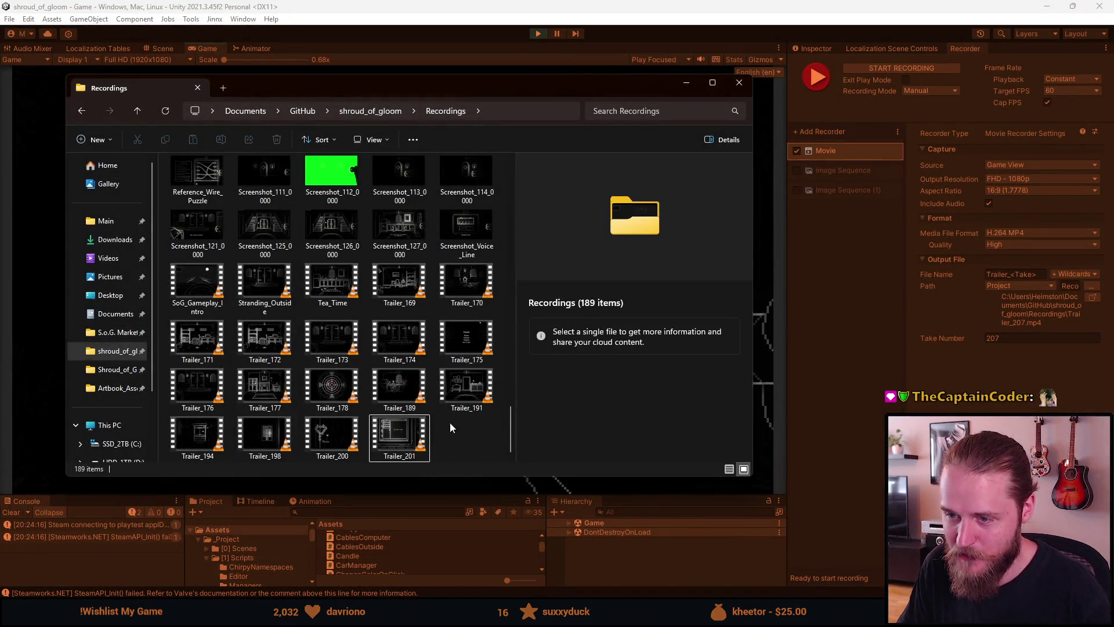
left_click(685, 82)
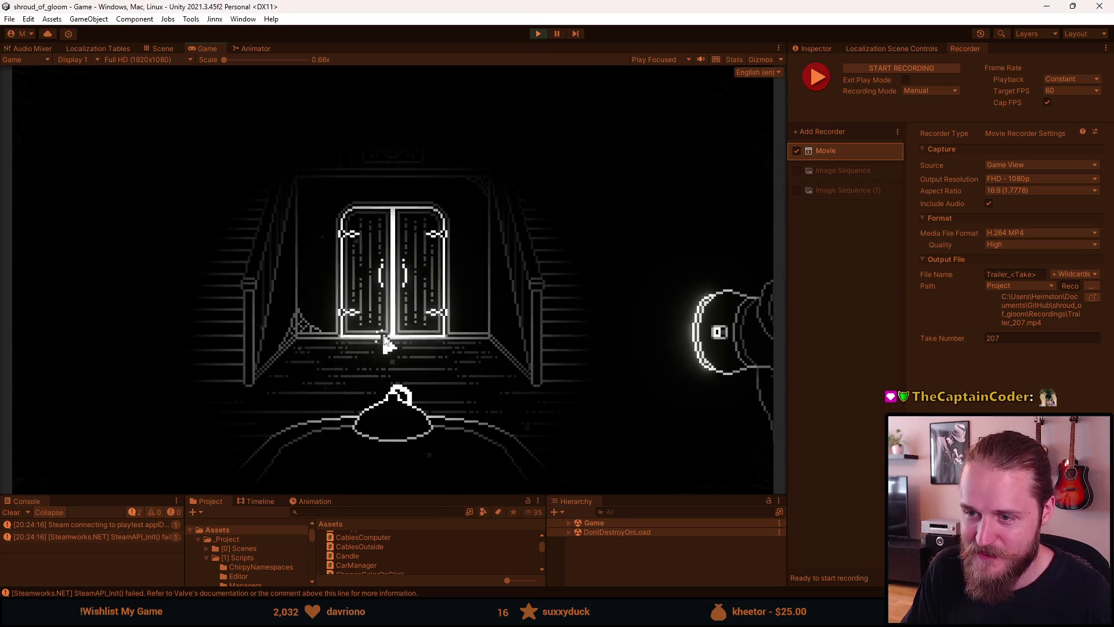
key("grave")
Step: Reload the game and teleport to the Basement_Workshop room
left_click(203, 174)
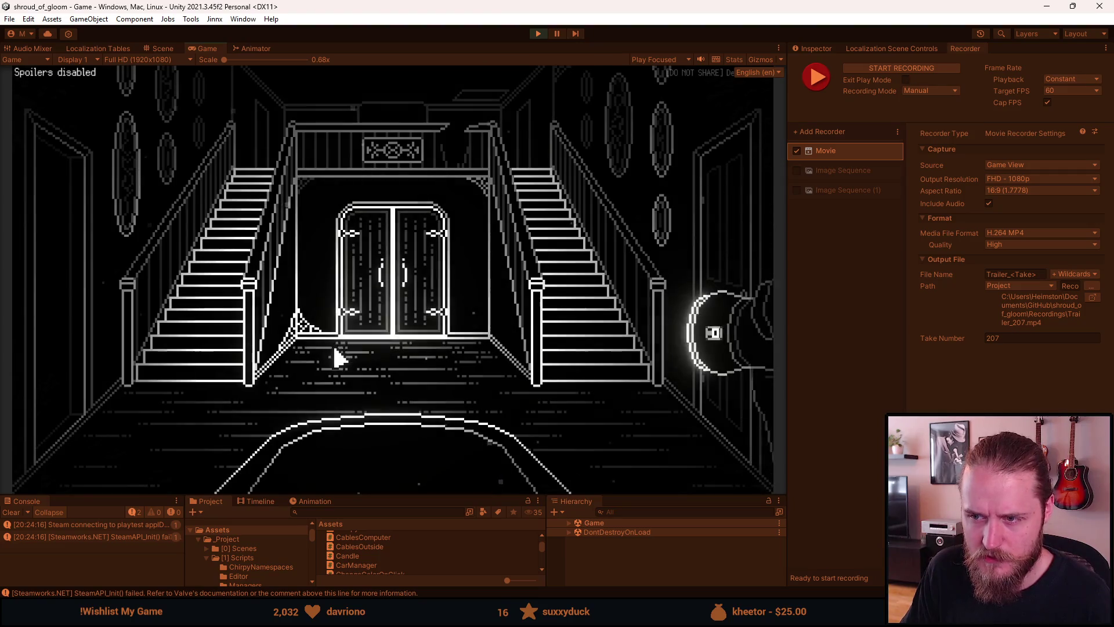
key("grave")
left_click(510, 249)
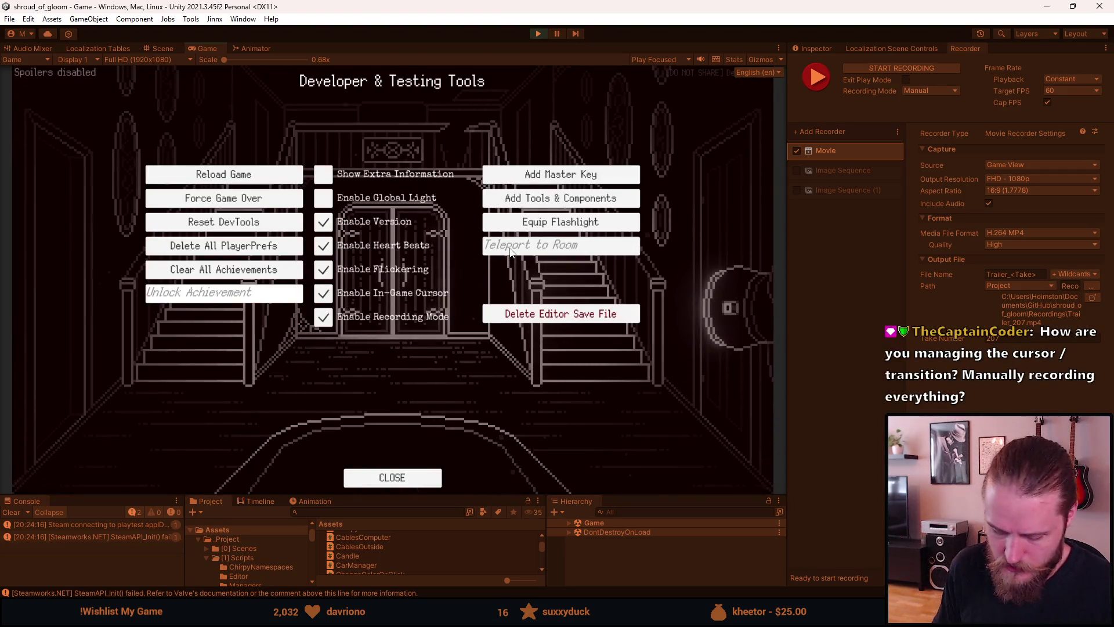
type("Basement_Workshop")
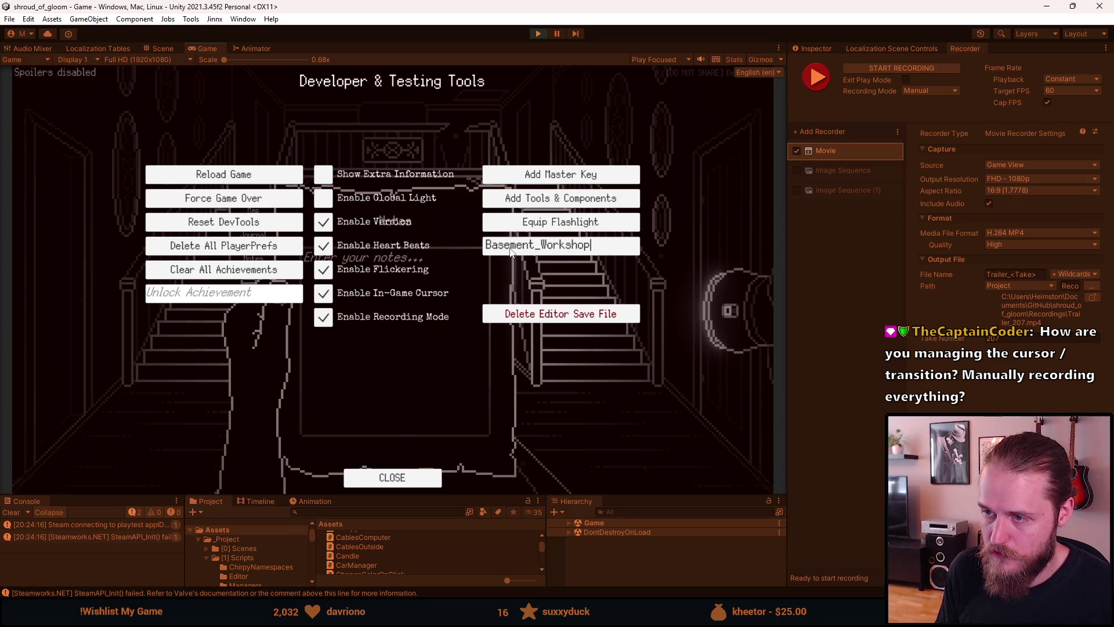
key("Return")
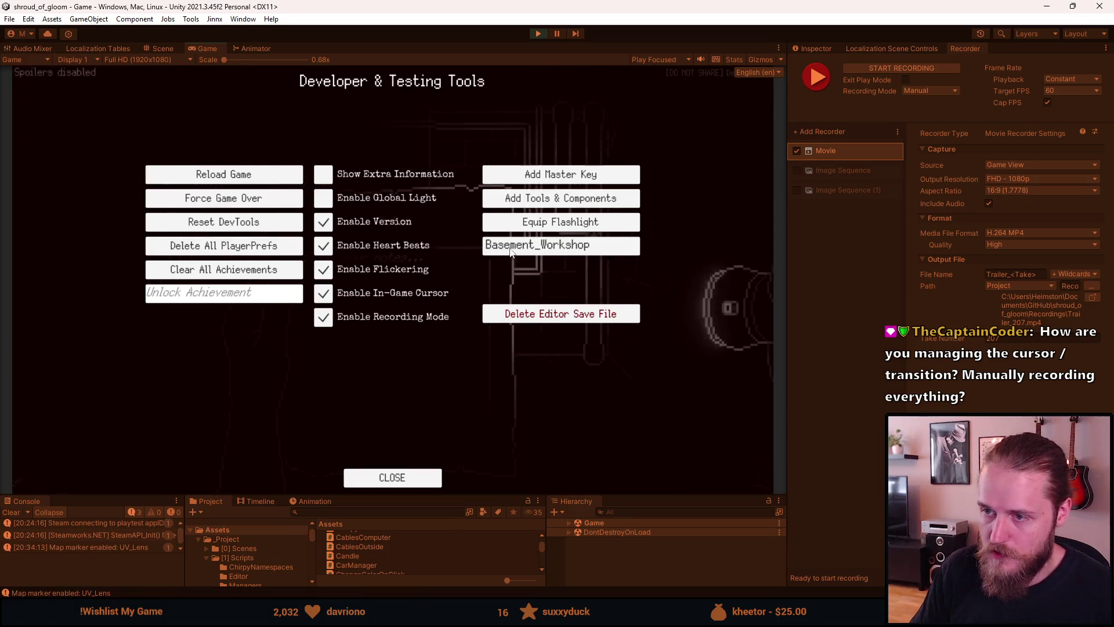
Step: Pick up the Ultraviolet Lens and move into the next room
left_click(336, 292)
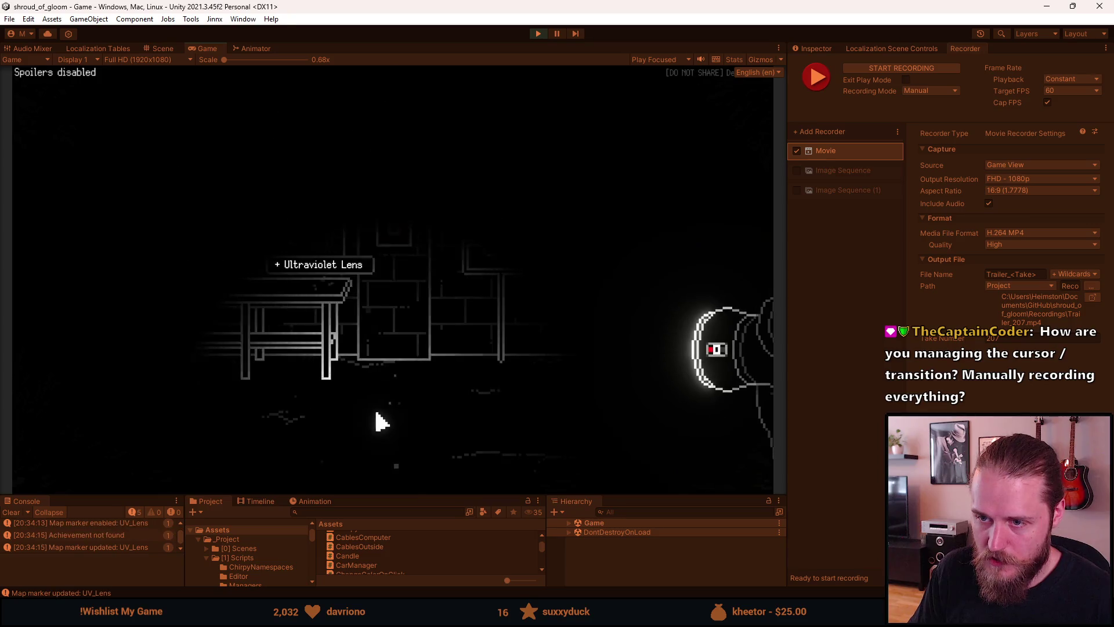
left_click(404, 477)
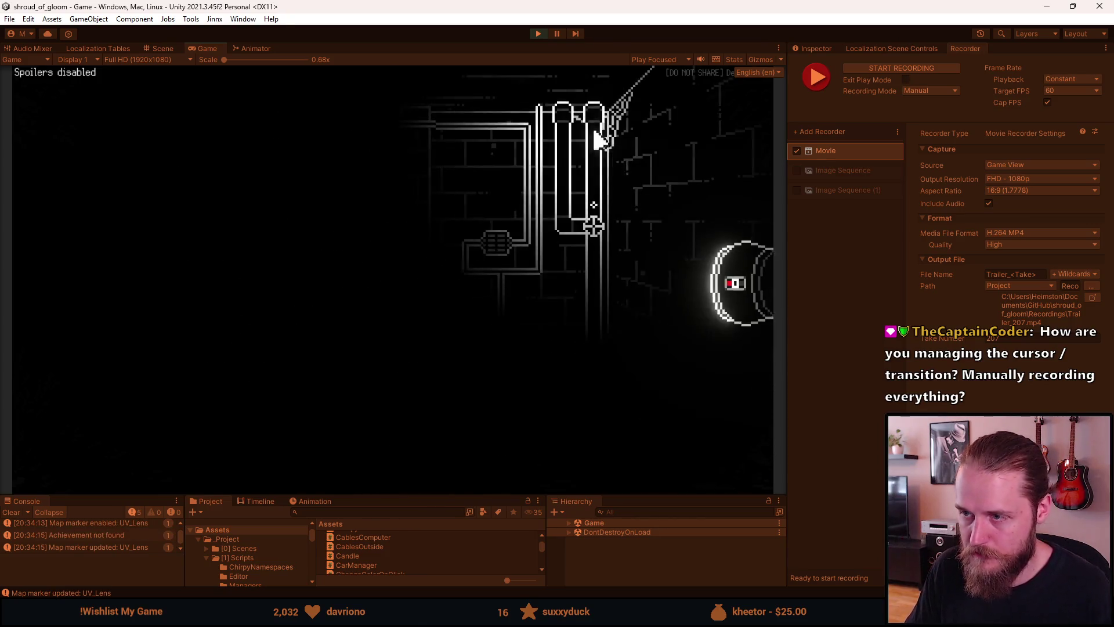
key("F1")
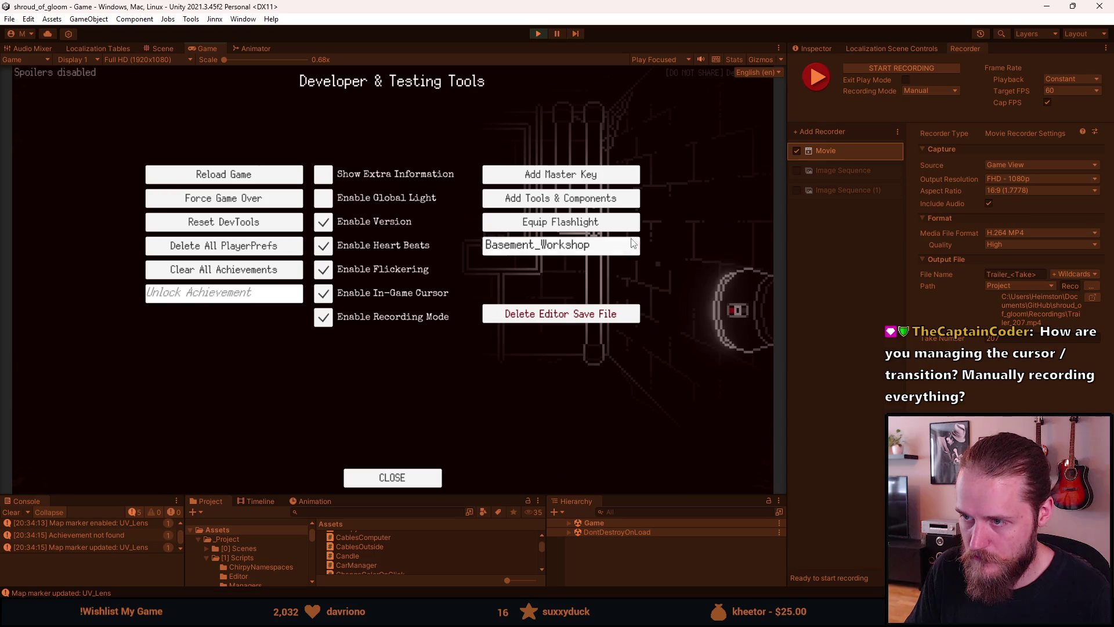
left_click(631, 246)
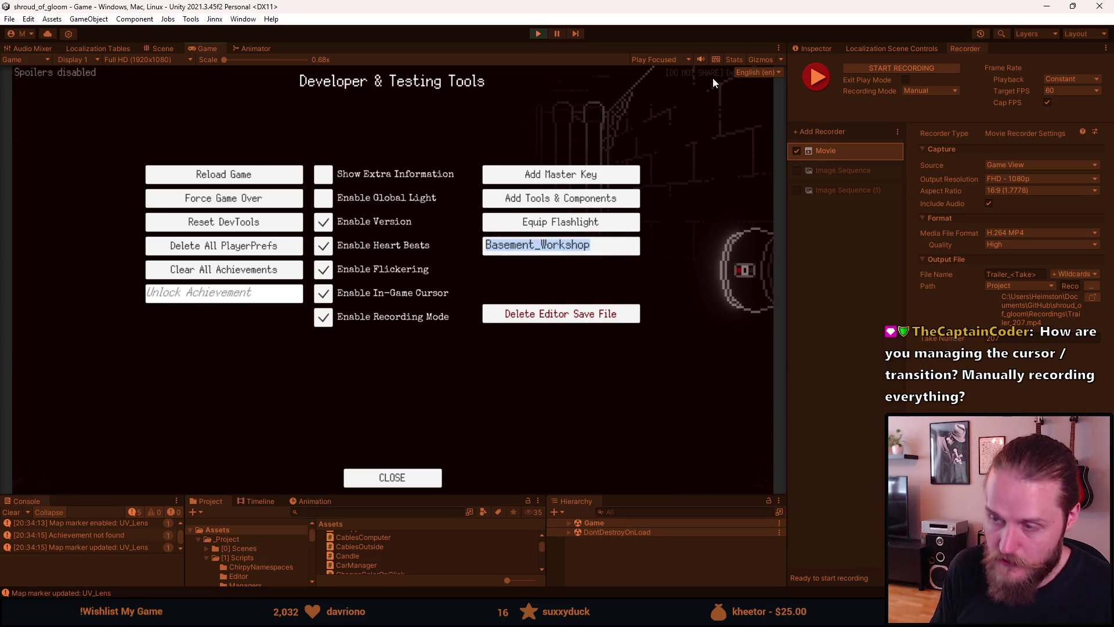
Step: Load First_Main_Hall, dismiss the Notes panel, and toggle Enable Recording Mode off
type("Firs")
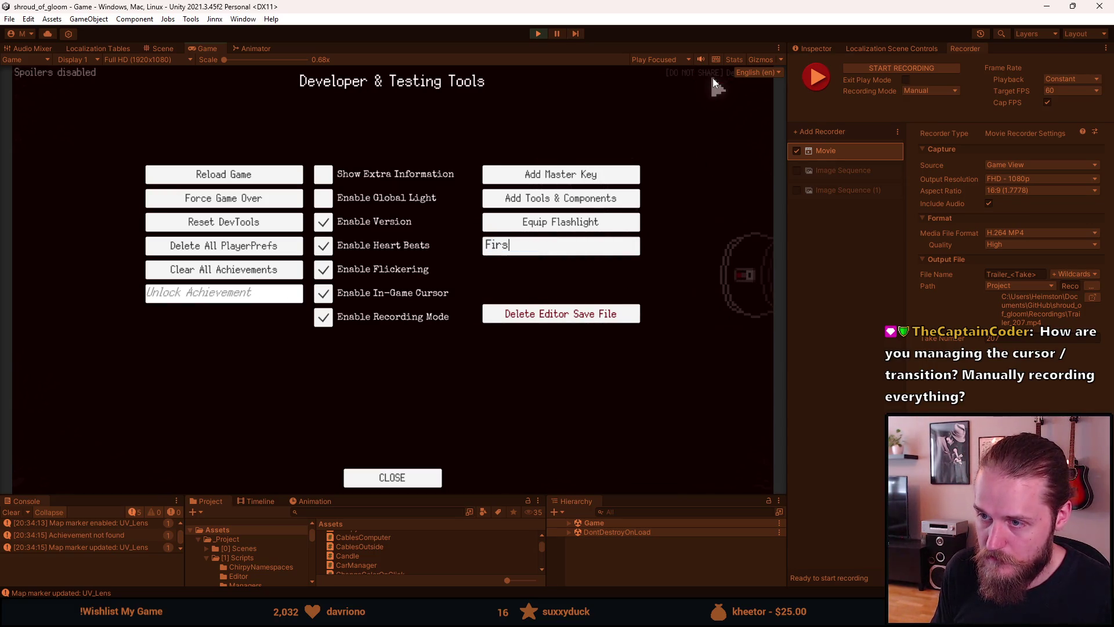
type("t_Main_Hall")
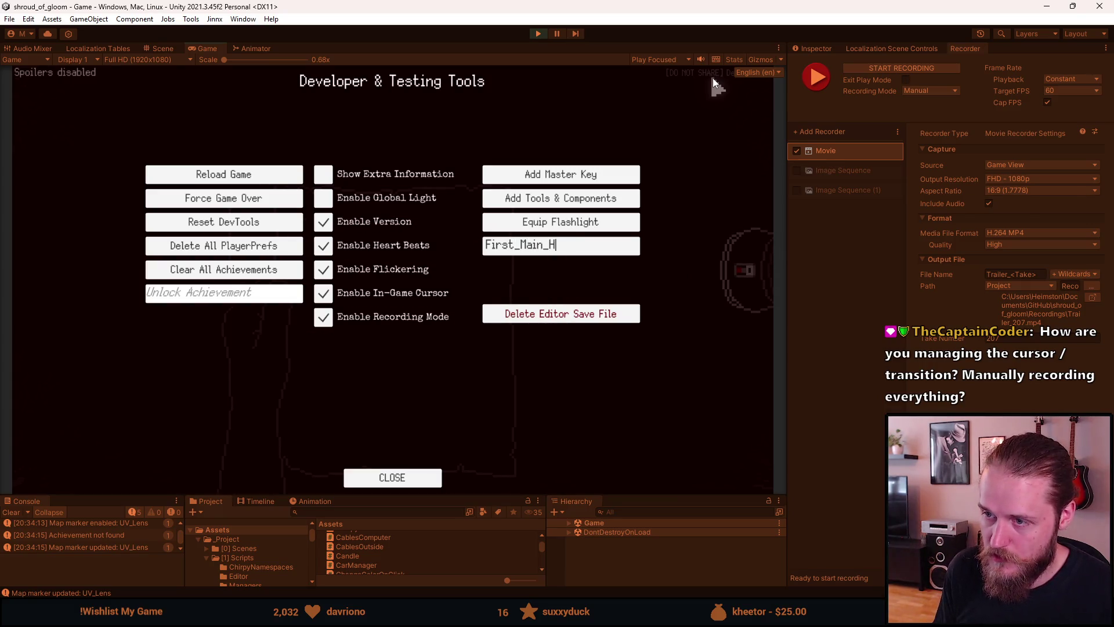
key("Return")
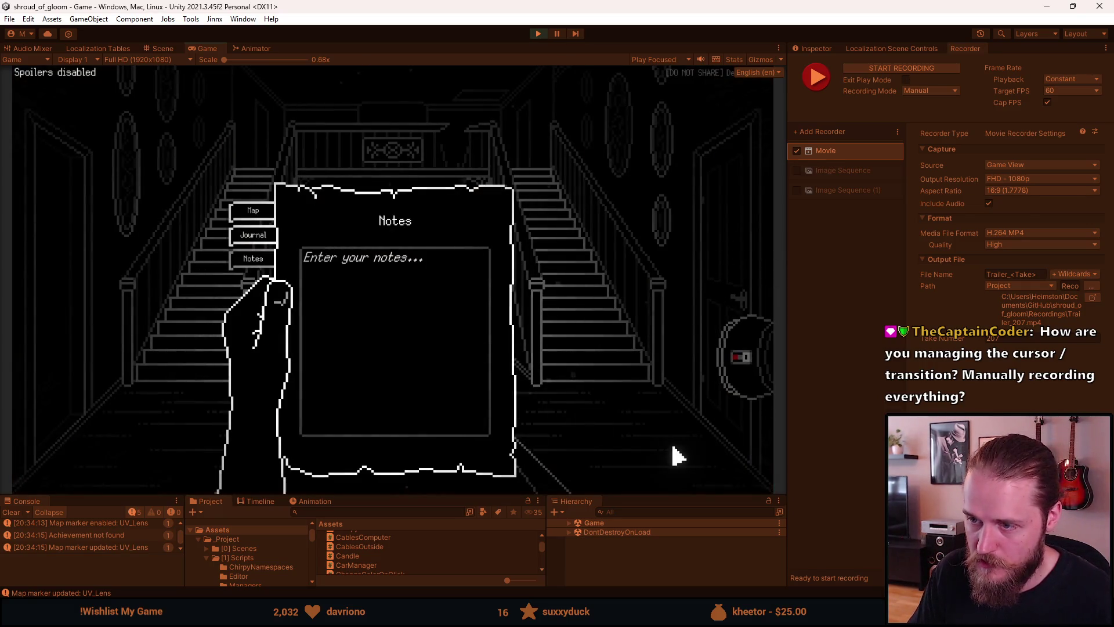
left_click(673, 455)
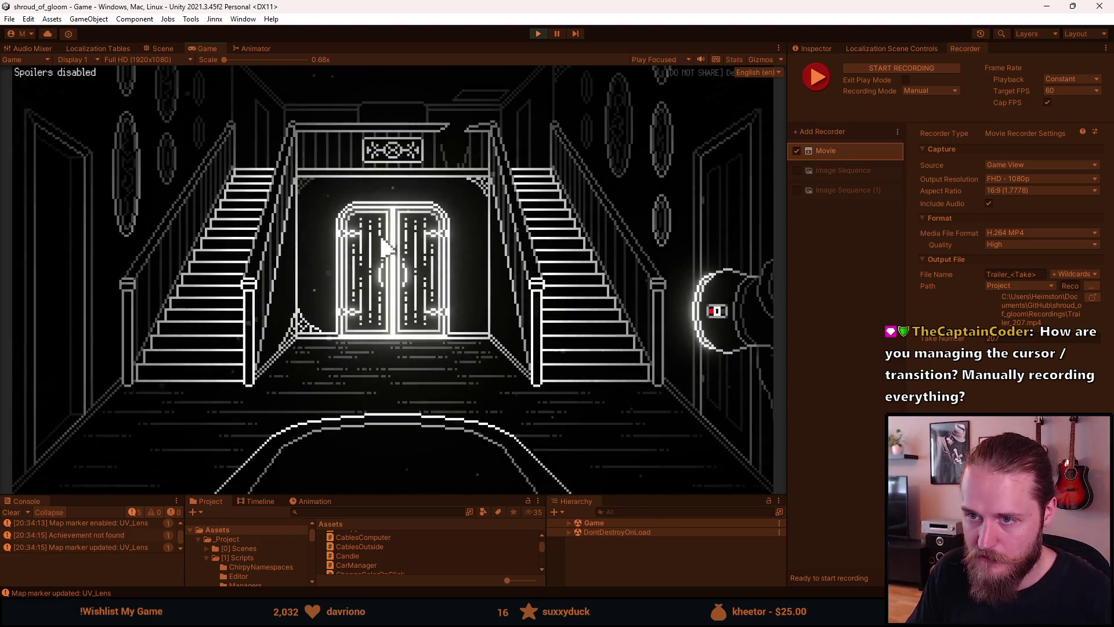
key("F1")
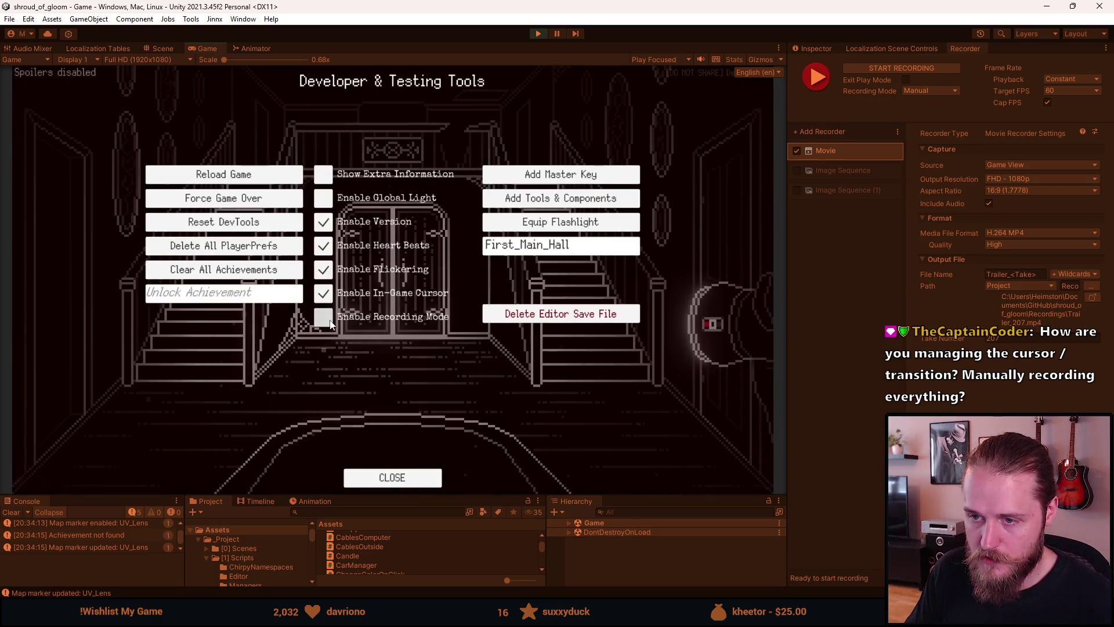
left_click(328, 321)
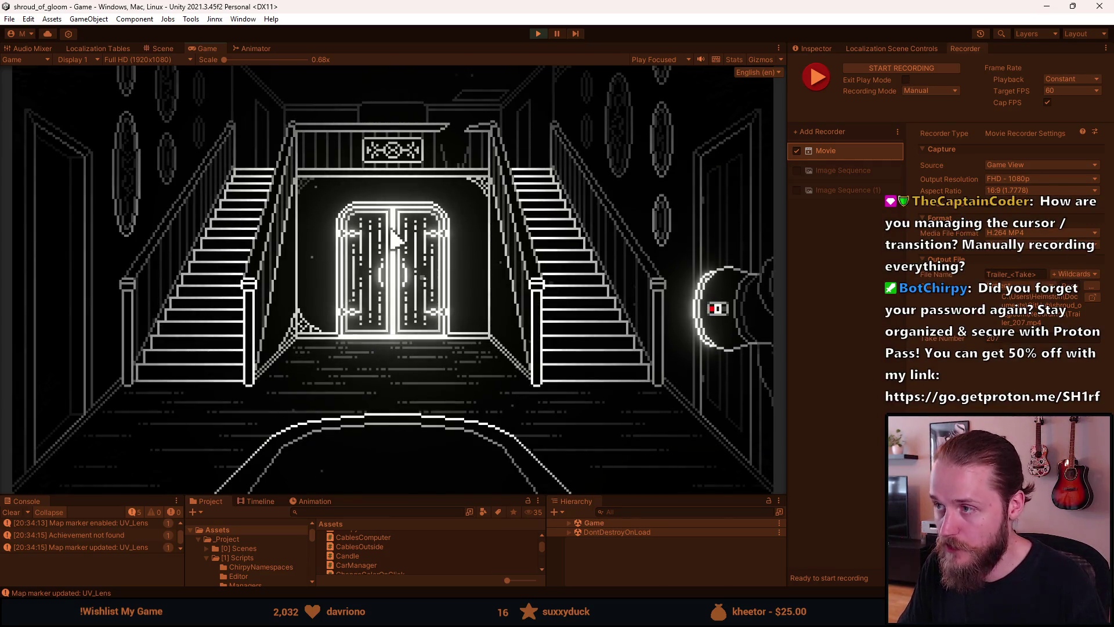
Step: Record a short F10 take turning the camera toward the staircase and back to the glowing doors
key("F10")
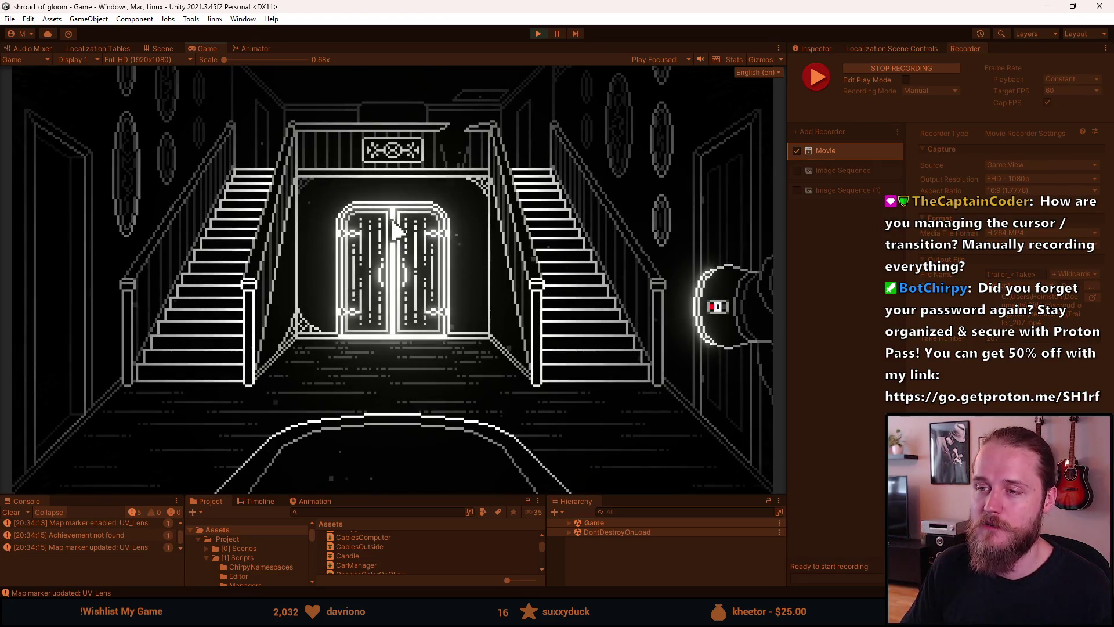
key("Right")
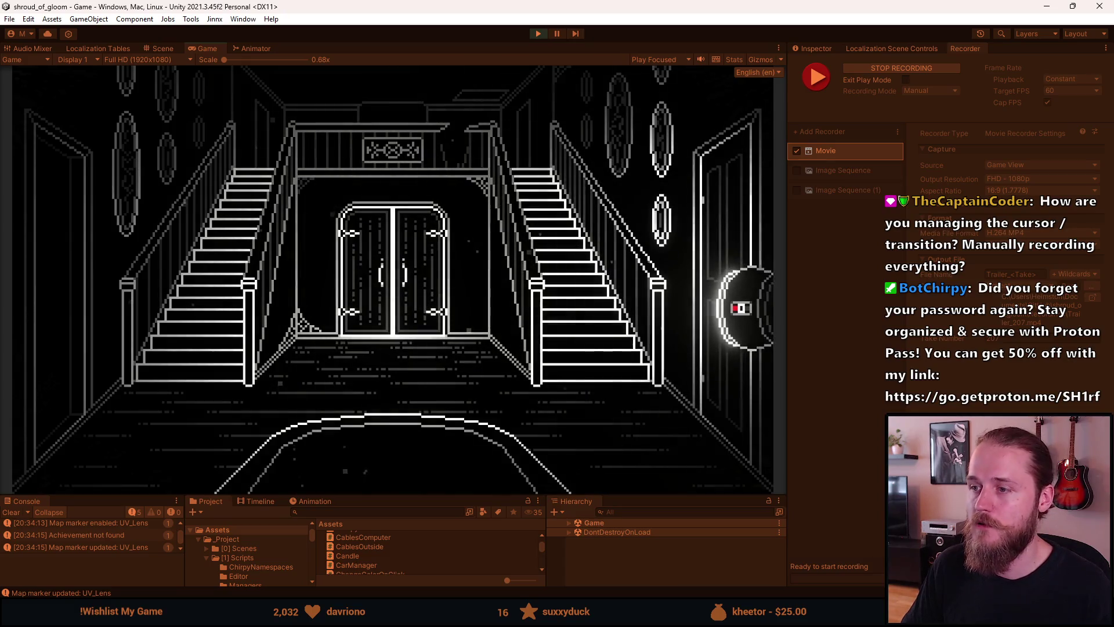
key("Left")
key("Down")
key("Up")
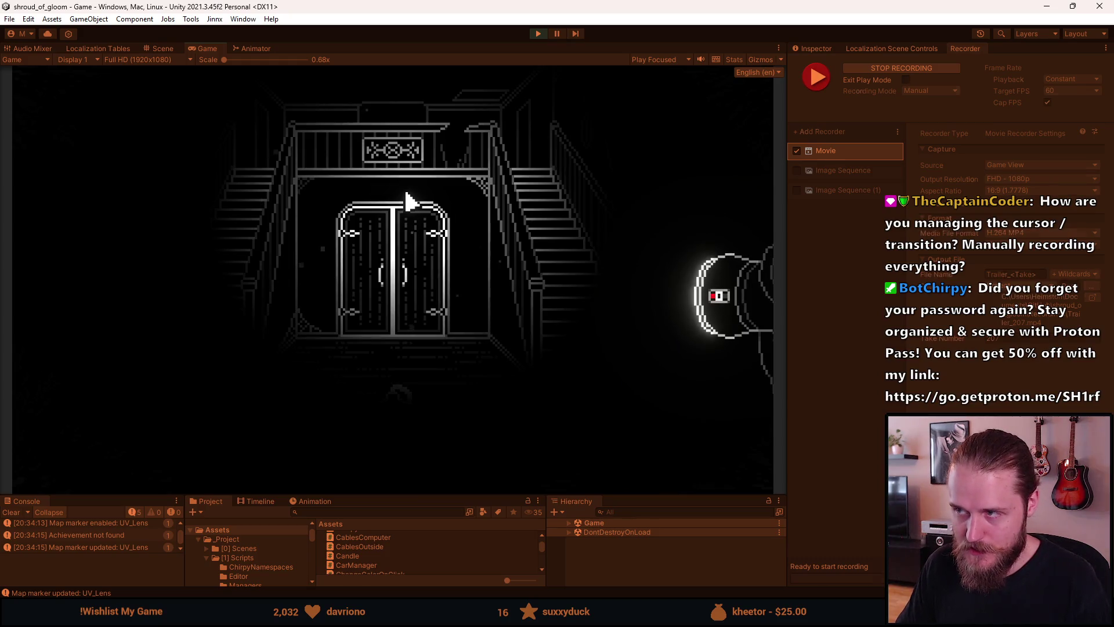
key("F10")
Step: Reload the game from the start using the Developer & Testing Tools
key("grave")
left_click(229, 182)
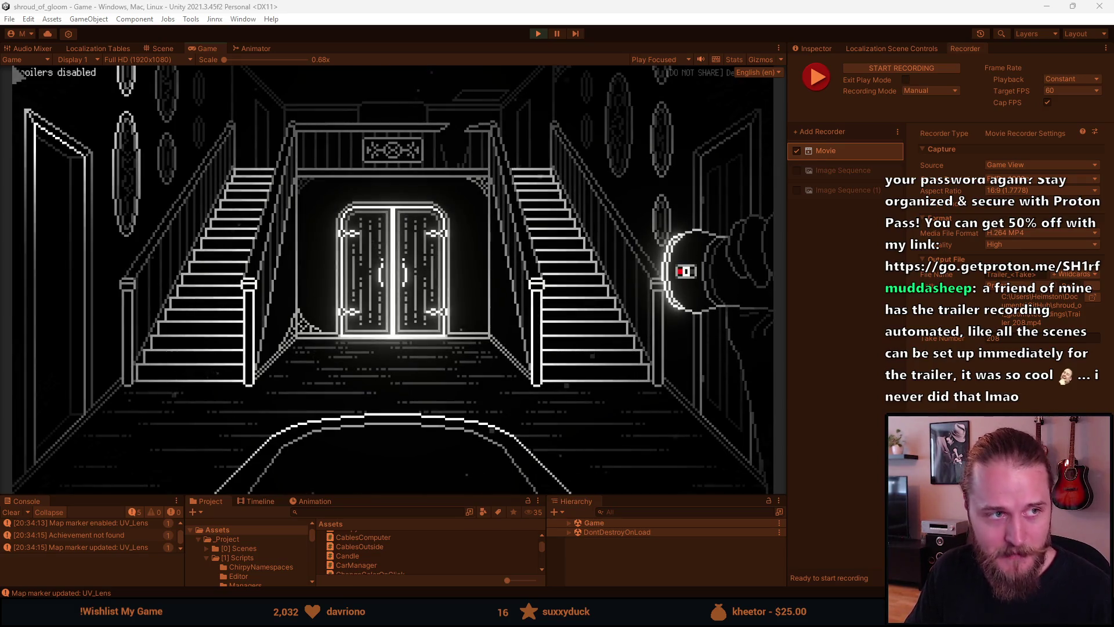
key("alt+Tab")
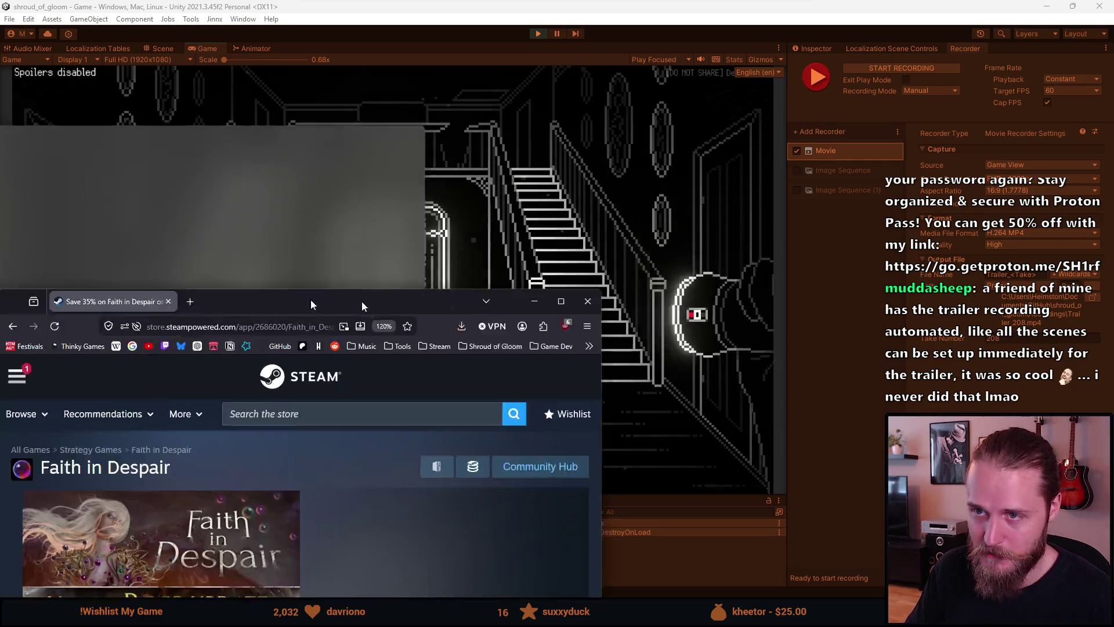
Step: Scroll the Faith in Despair store page and highlight the 35% discount figure
scroll(172, 290, "down", 3)
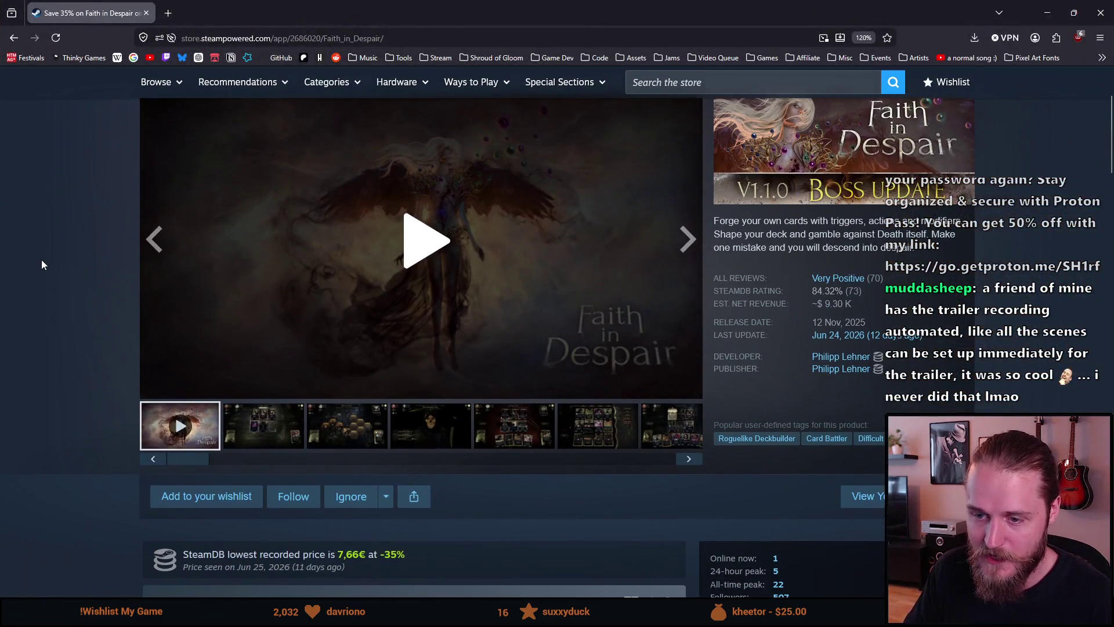
scroll(42, 260, "down", 5)
scroll(50, 337, "down", 2)
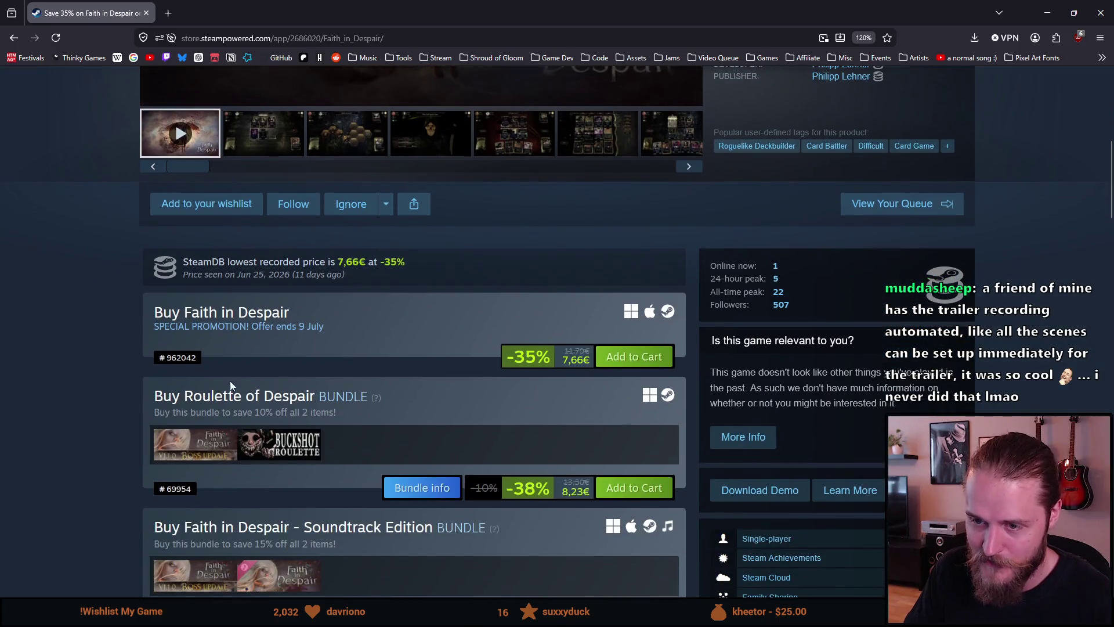
left_click_drag(554, 361, 515, 355)
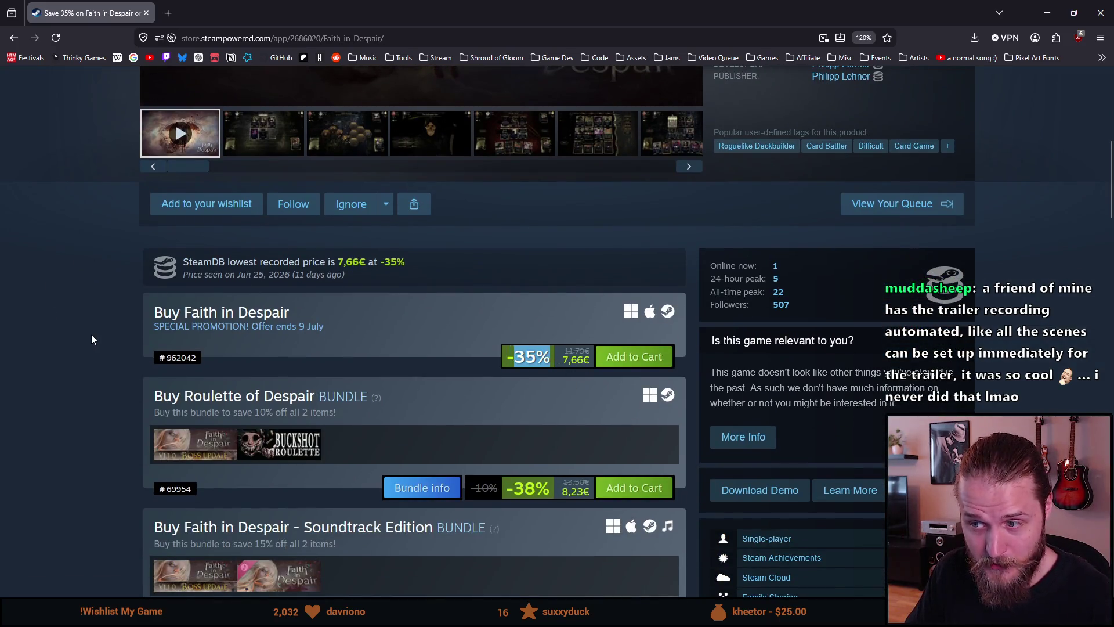
scroll(329, 395, "up", 10)
scroll(283, 540, "down", 2)
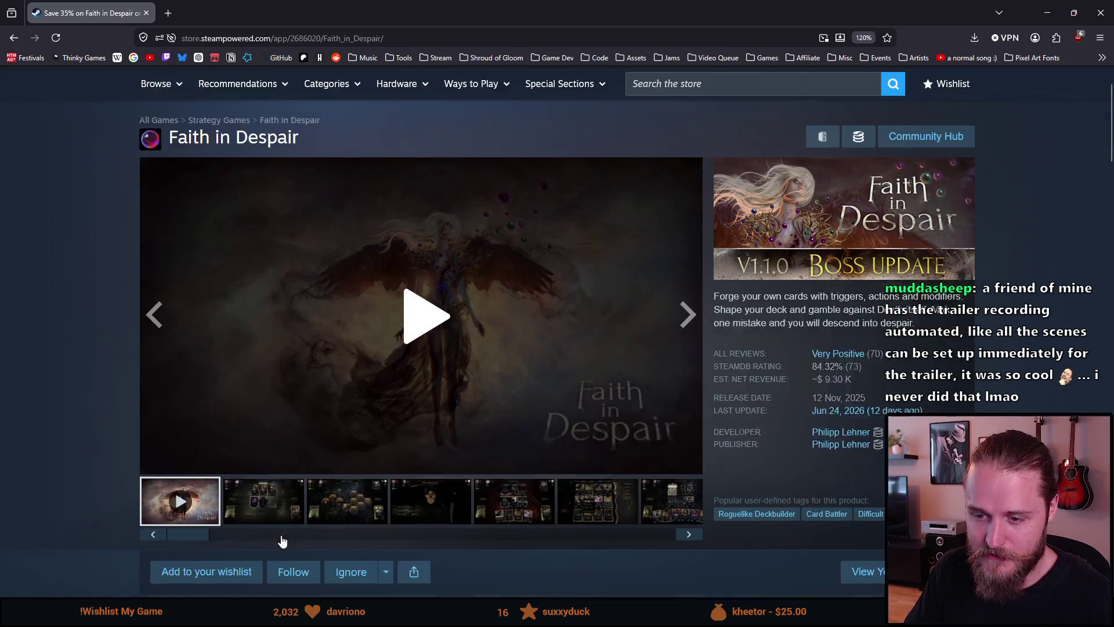
Step: View the second, third, skull, card battle and card-sorting screenshots
left_click(267, 487)
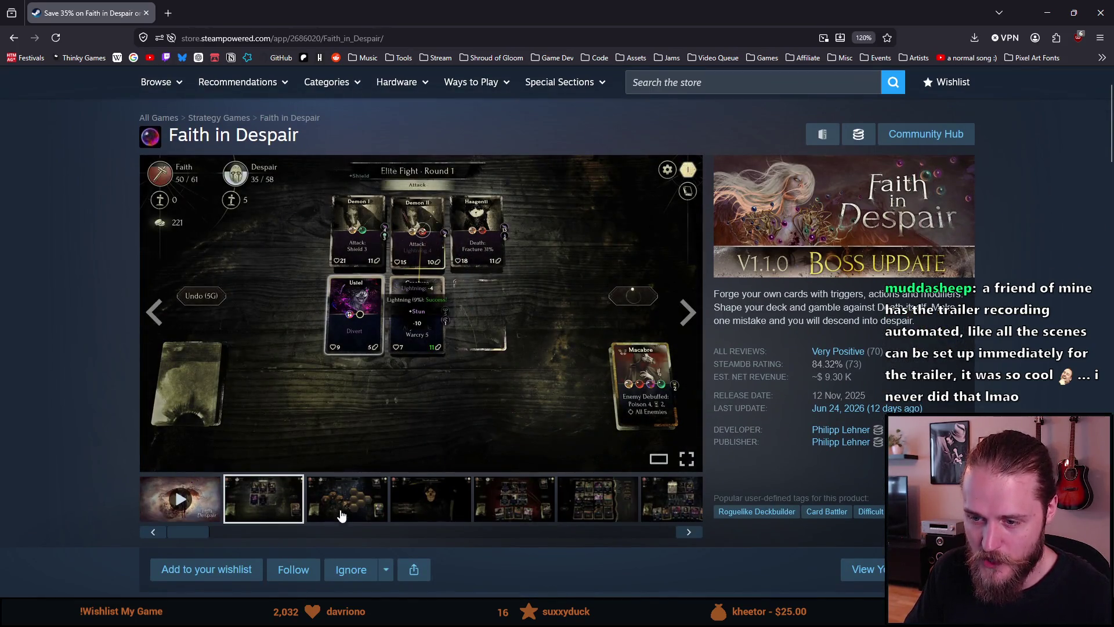
left_click(341, 515)
left_click(406, 508)
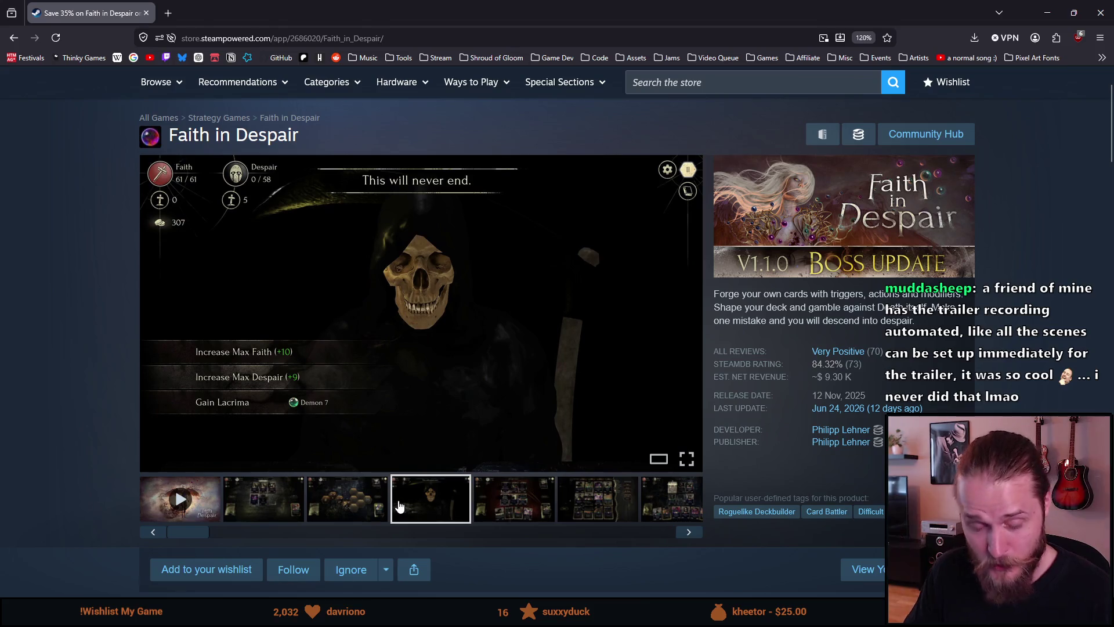
left_click(518, 514)
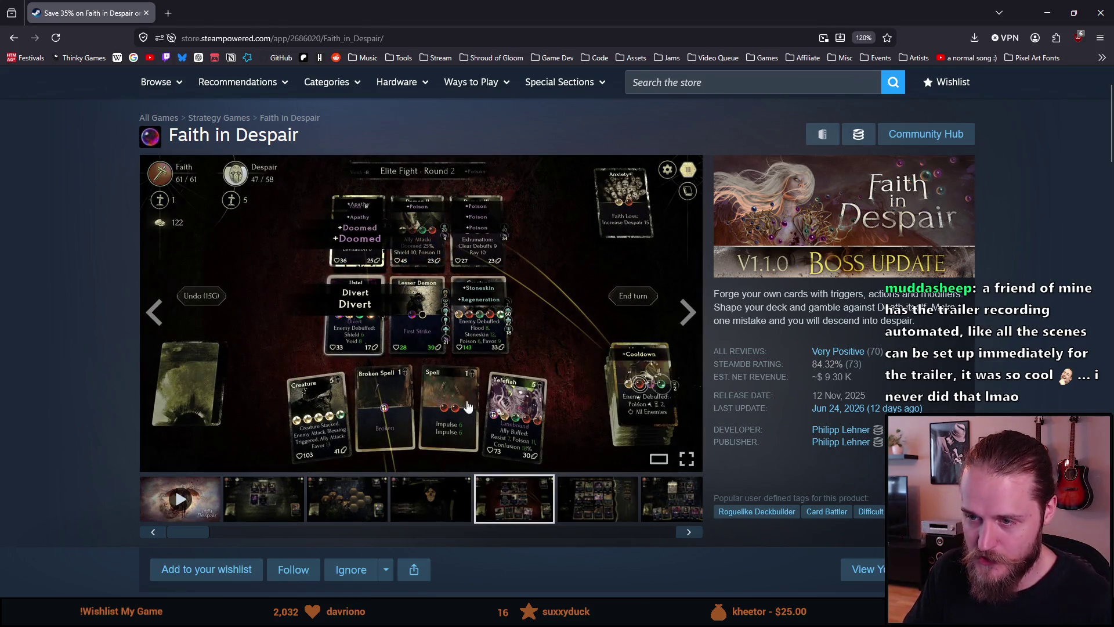
left_click(601, 519)
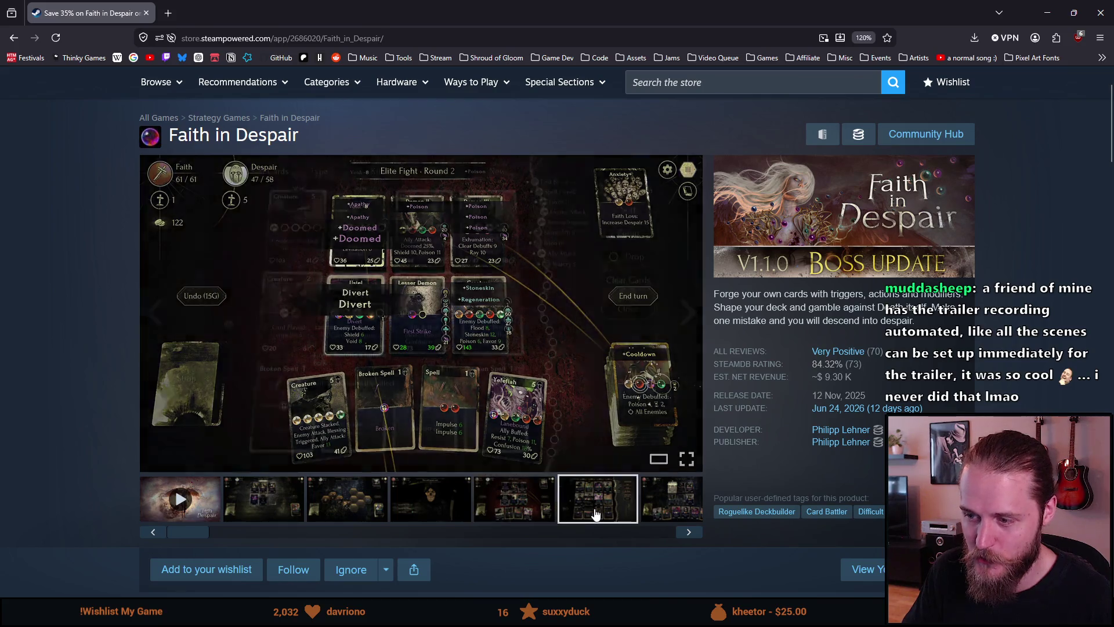
Step: Copy the store page address, pause the trailer, and zoom out the full SoG_Trailer timeline
left_click(304, 41)
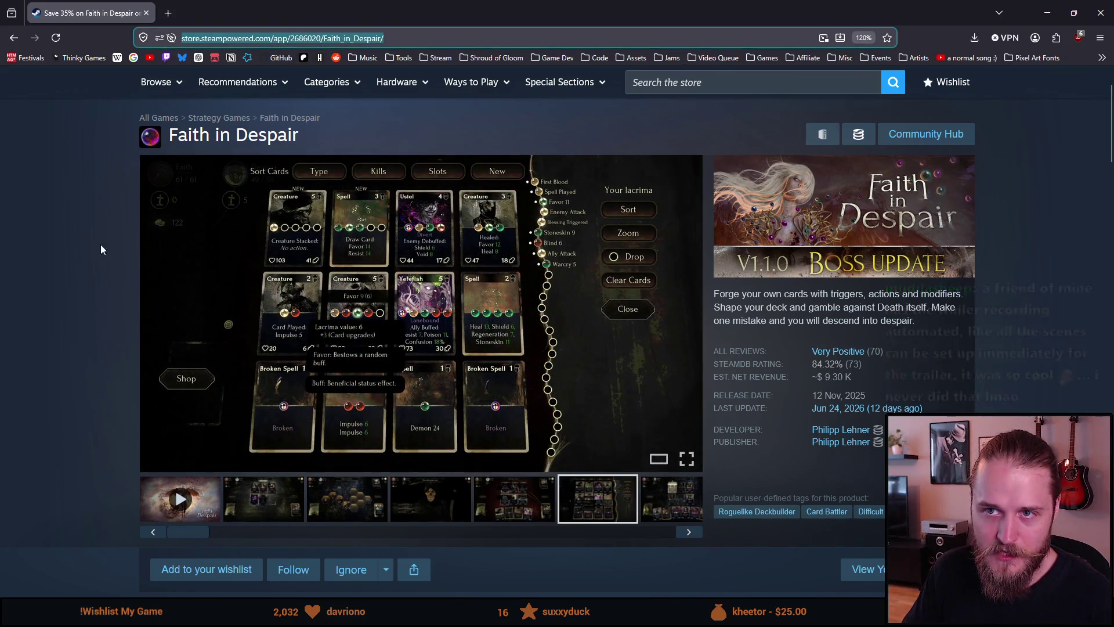
key("alt+Tab")
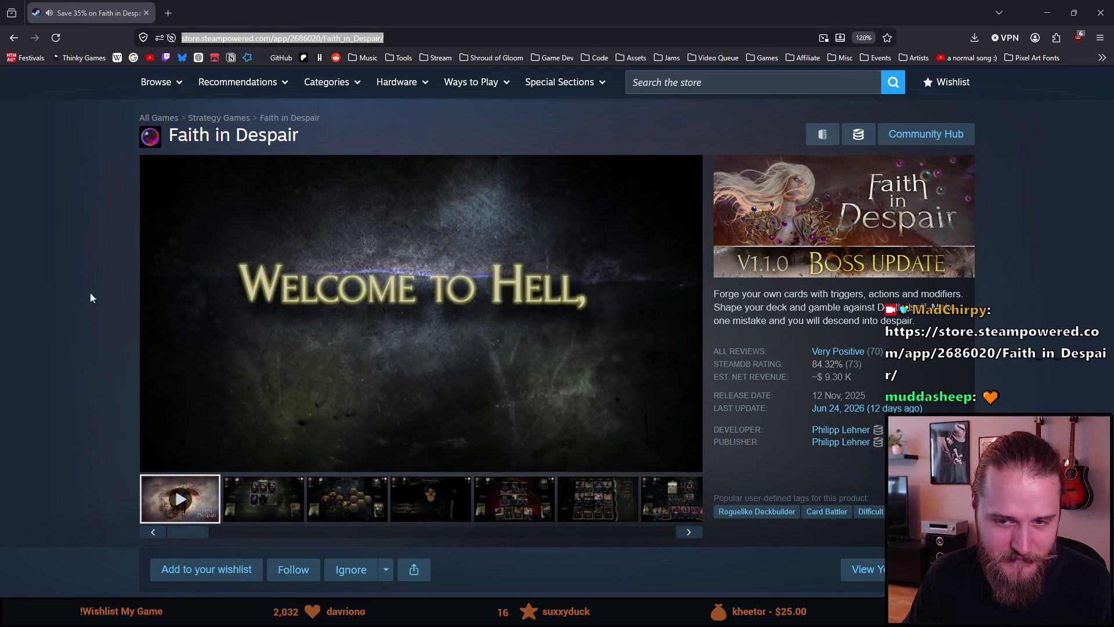
left_click(155, 458)
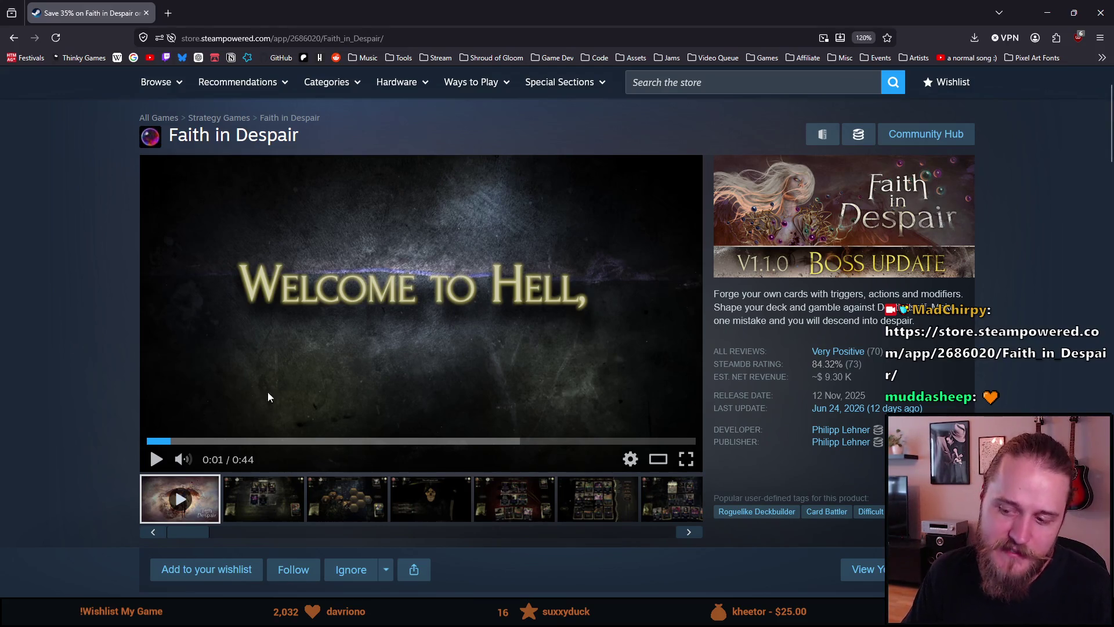
mouse_move(169, 405)
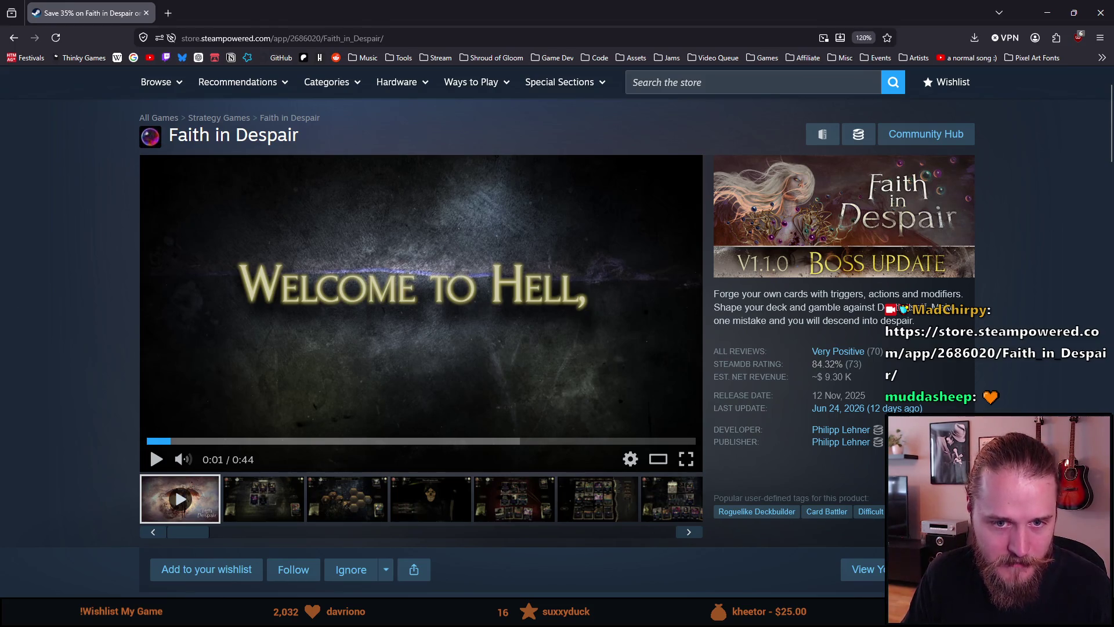
key("alt+Tab")
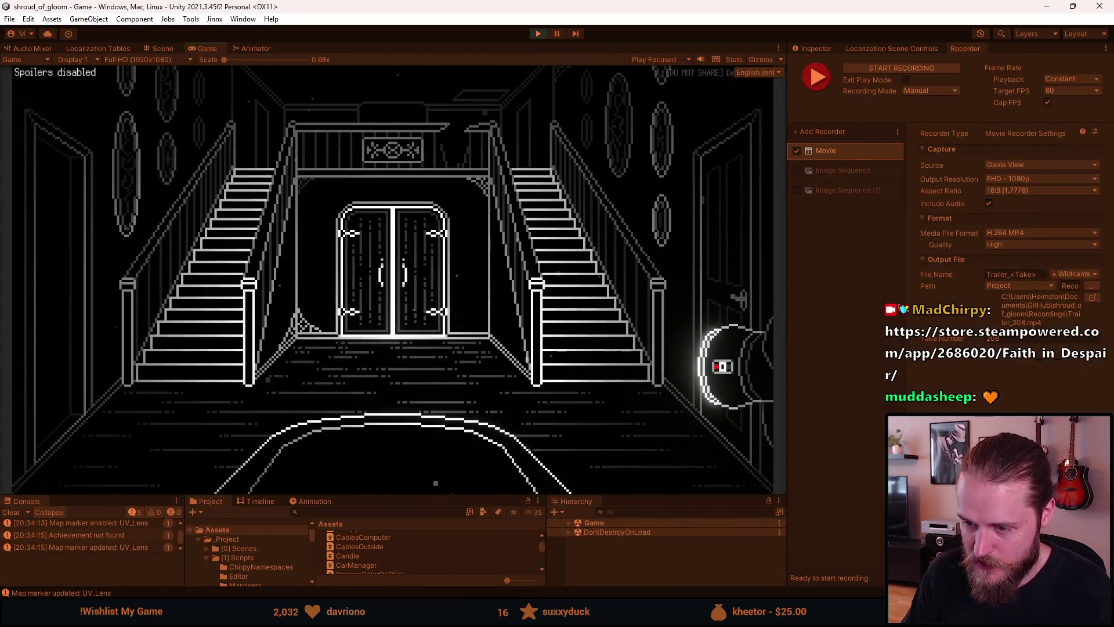
key("alt+Tab")
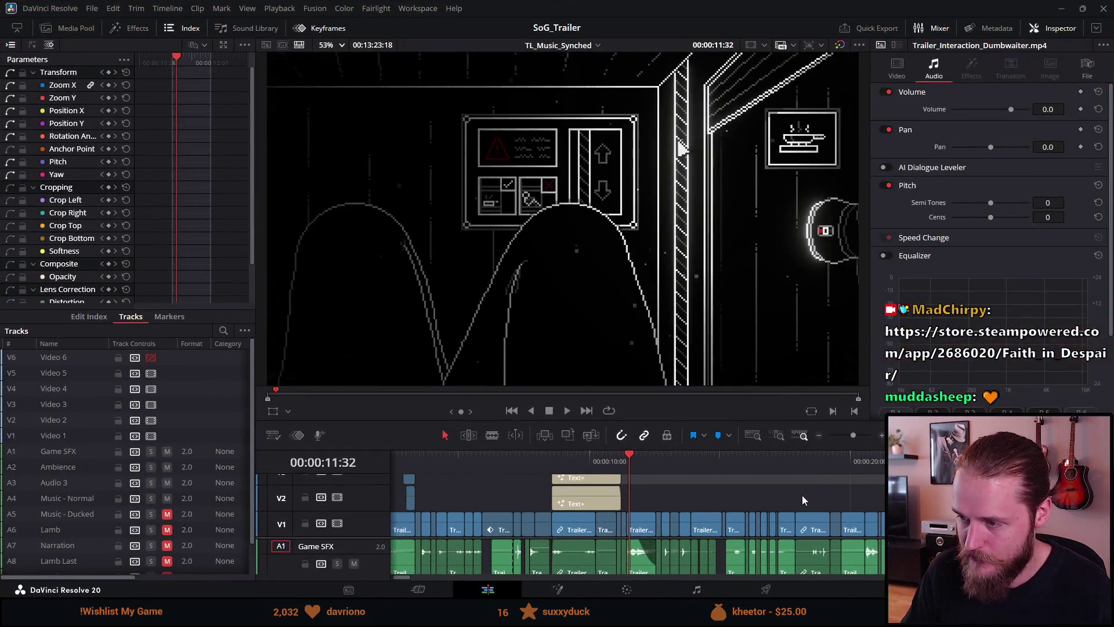
key("shift+z")
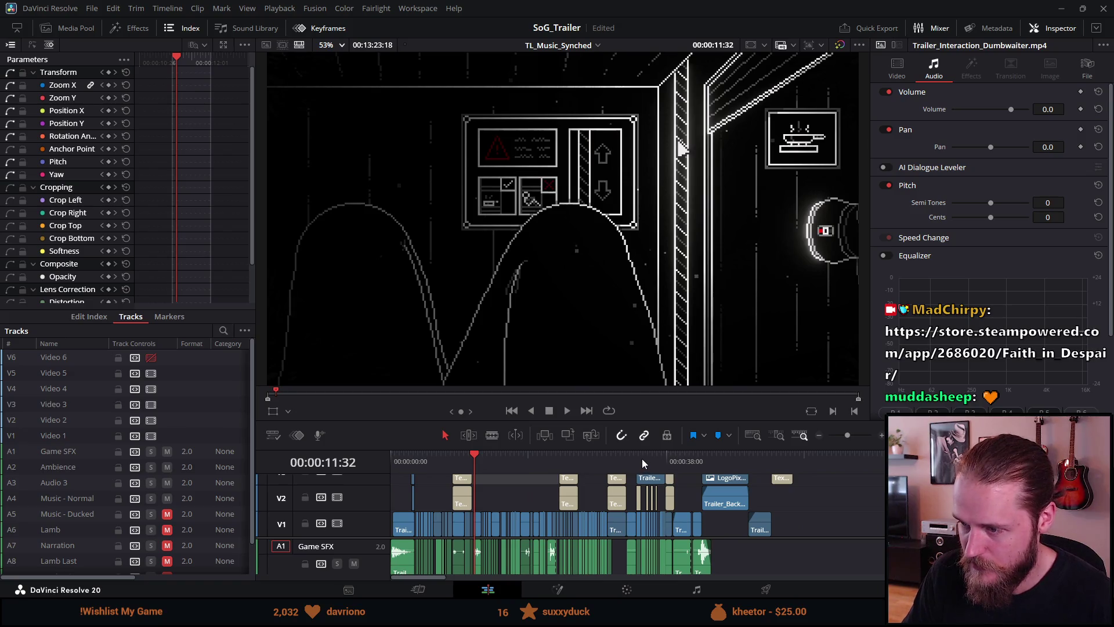